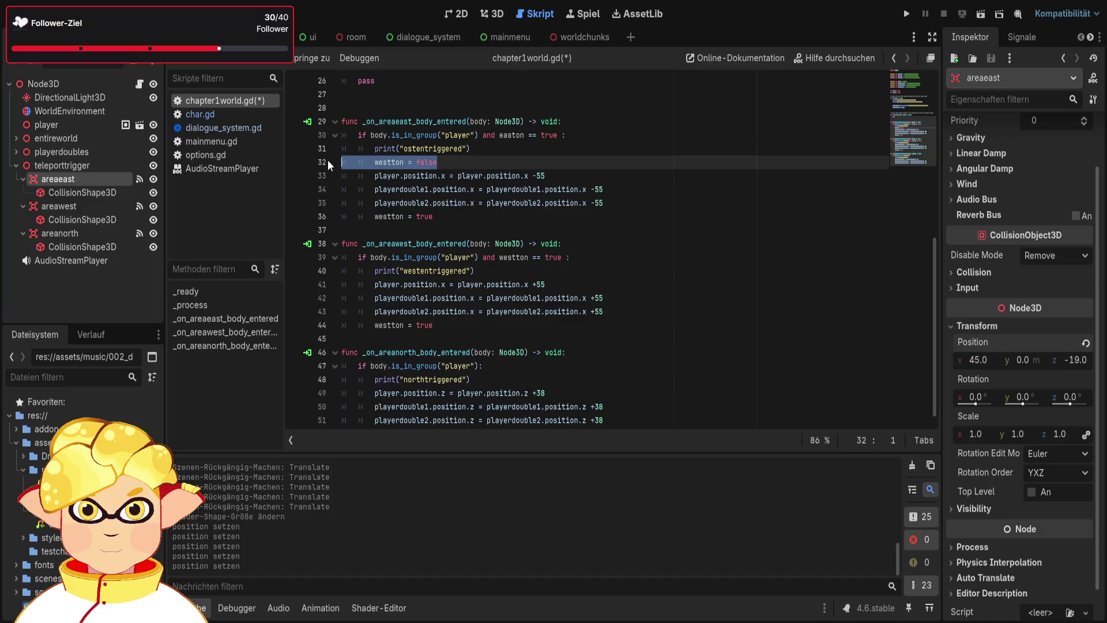
Add an 'easton = false' line right after the westtriggered print statement
left_click(518, 273)
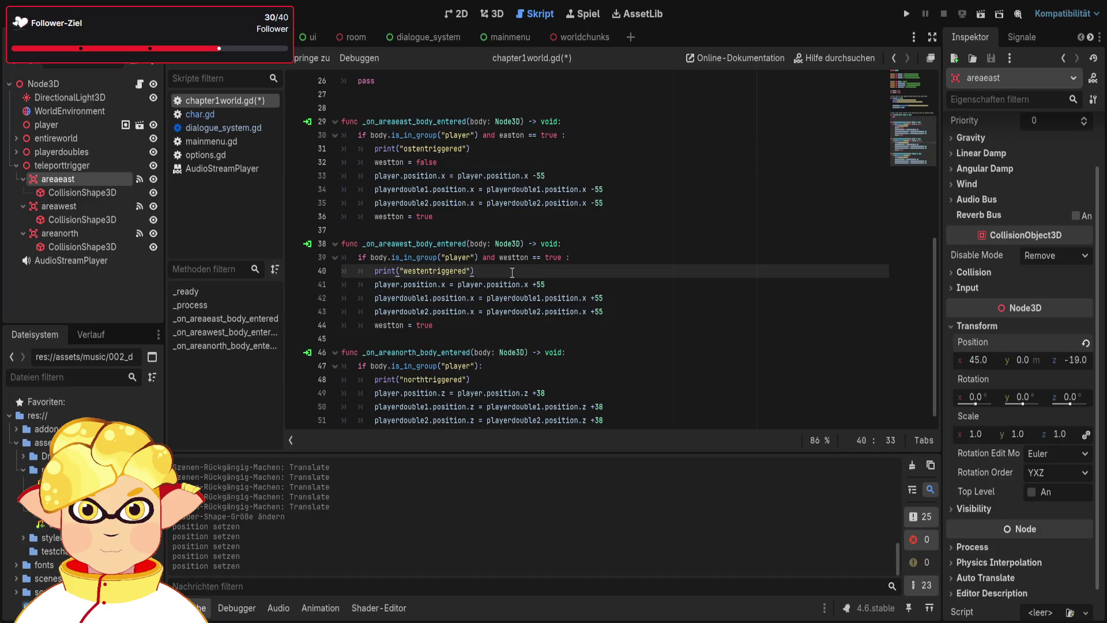
key("Return")
type("westton = false")
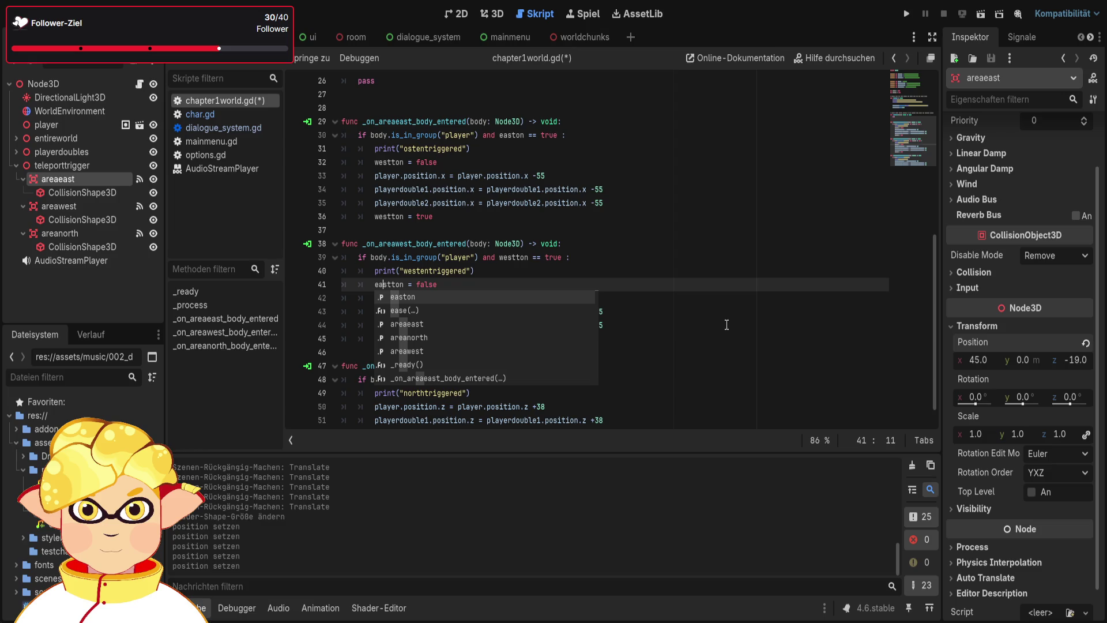
left_click(403, 284)
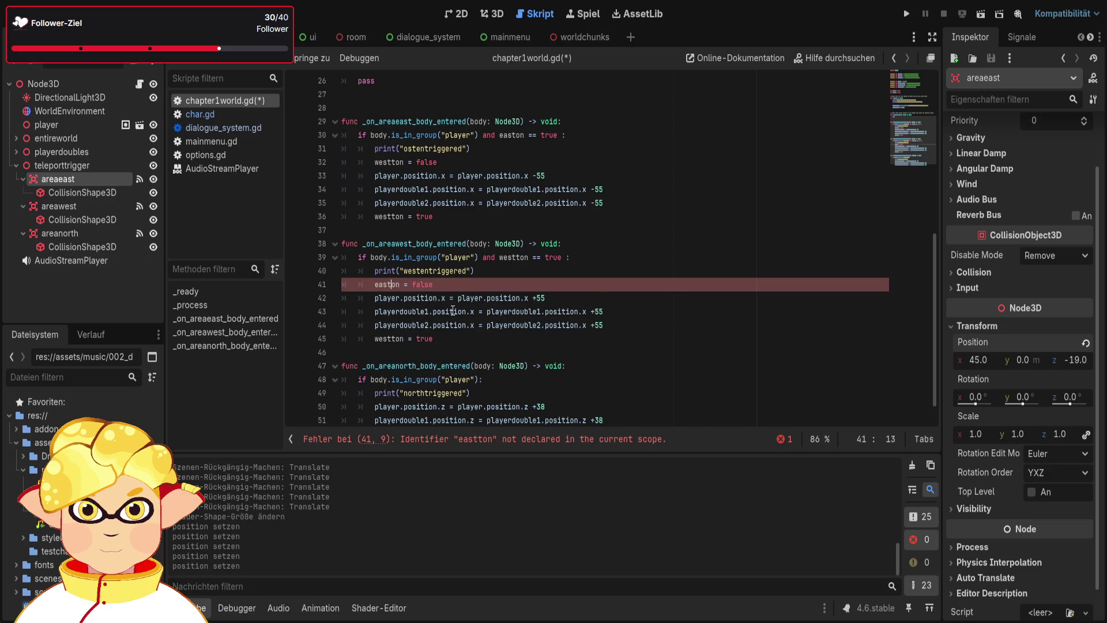
Change line 45 to 'easton = true', then save and run the game
left_click(391, 339)
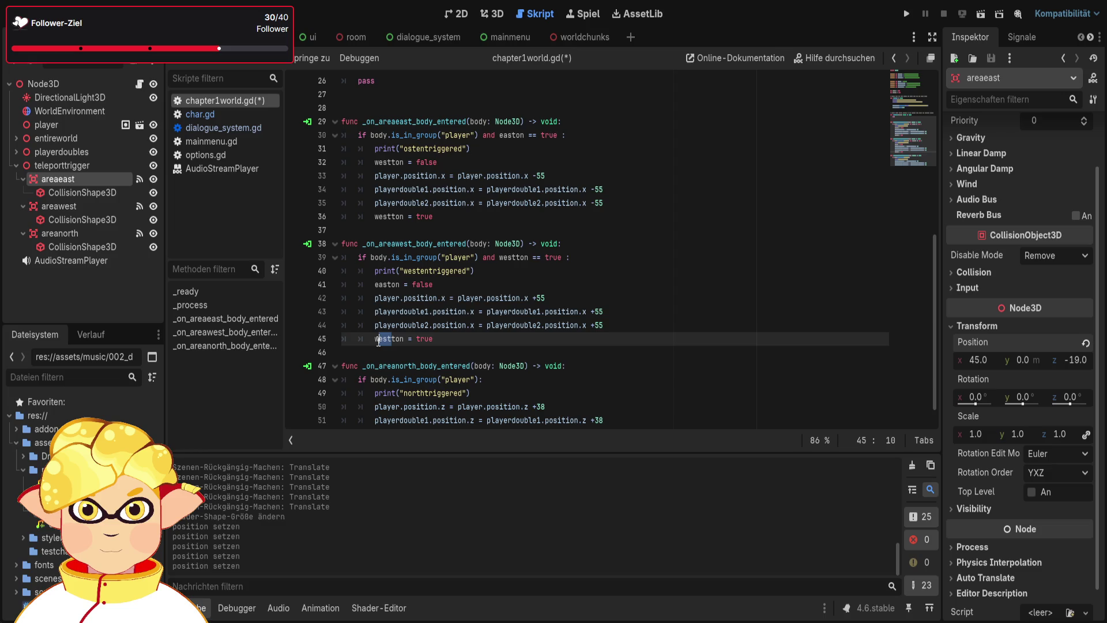
type("s")
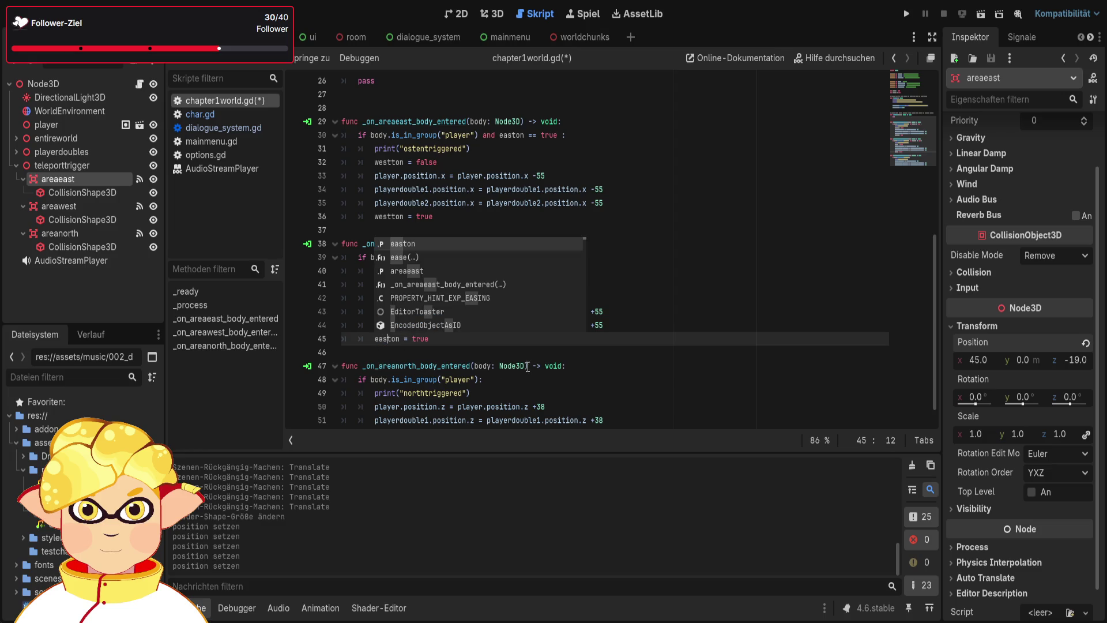
left_click(653, 339)
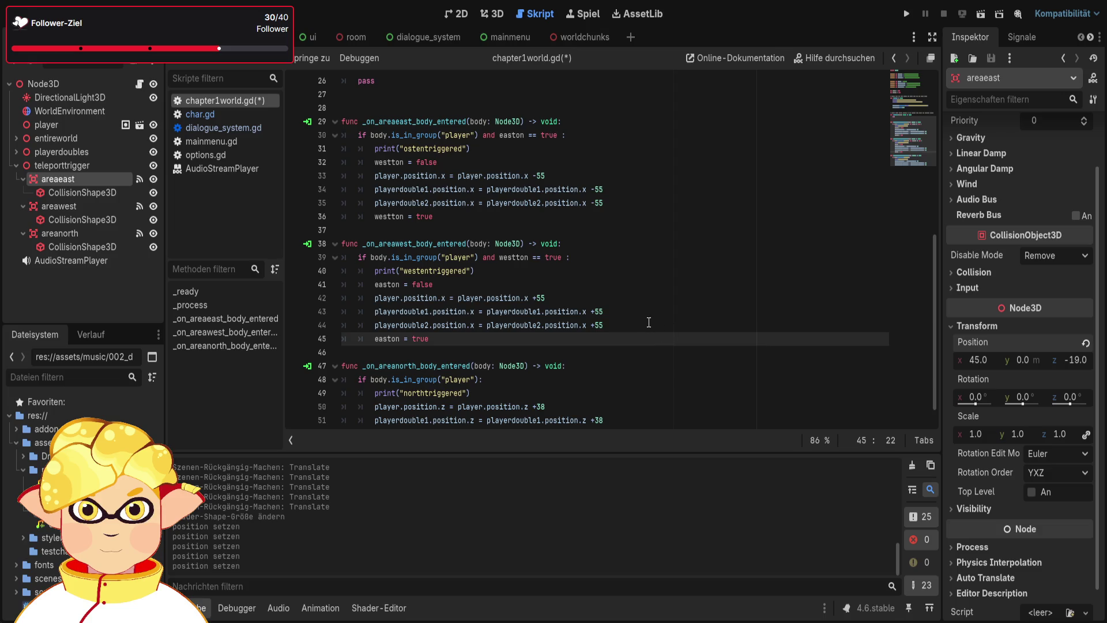
key("F5")
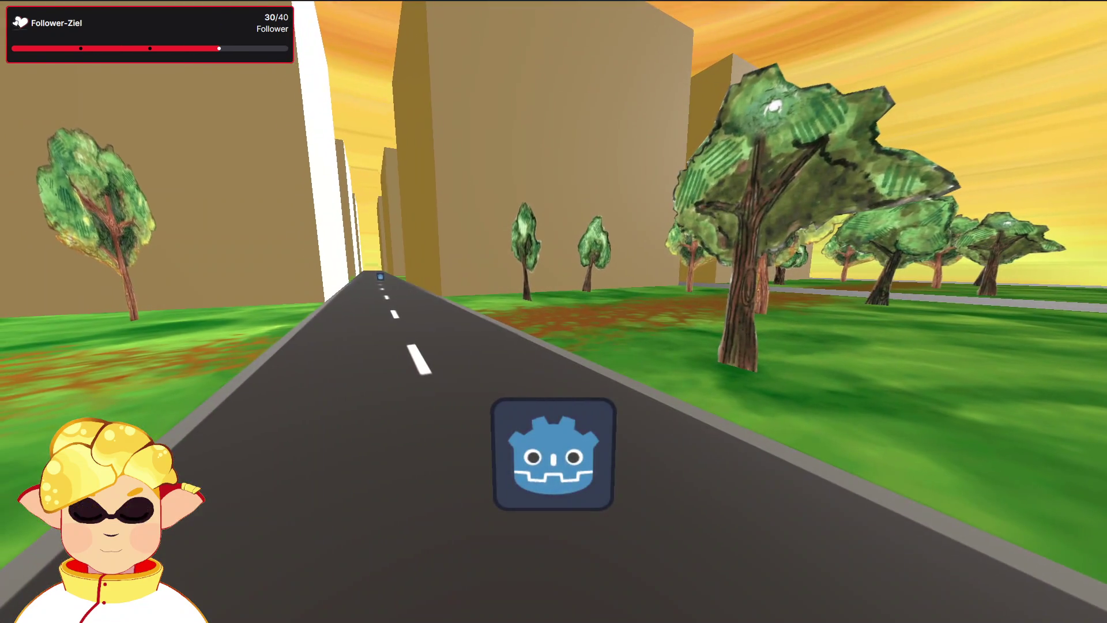
key("F8")
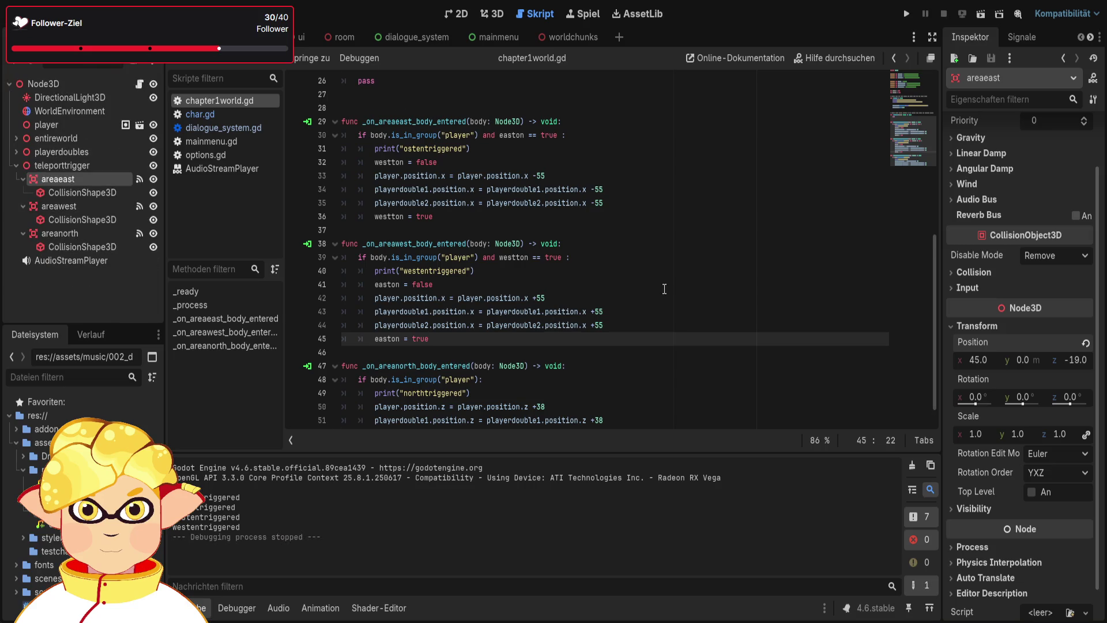
Scroll through the script to the -55 offset on line 33, then switch to the 3D scene view
scroll(642, 287, "down", 1)
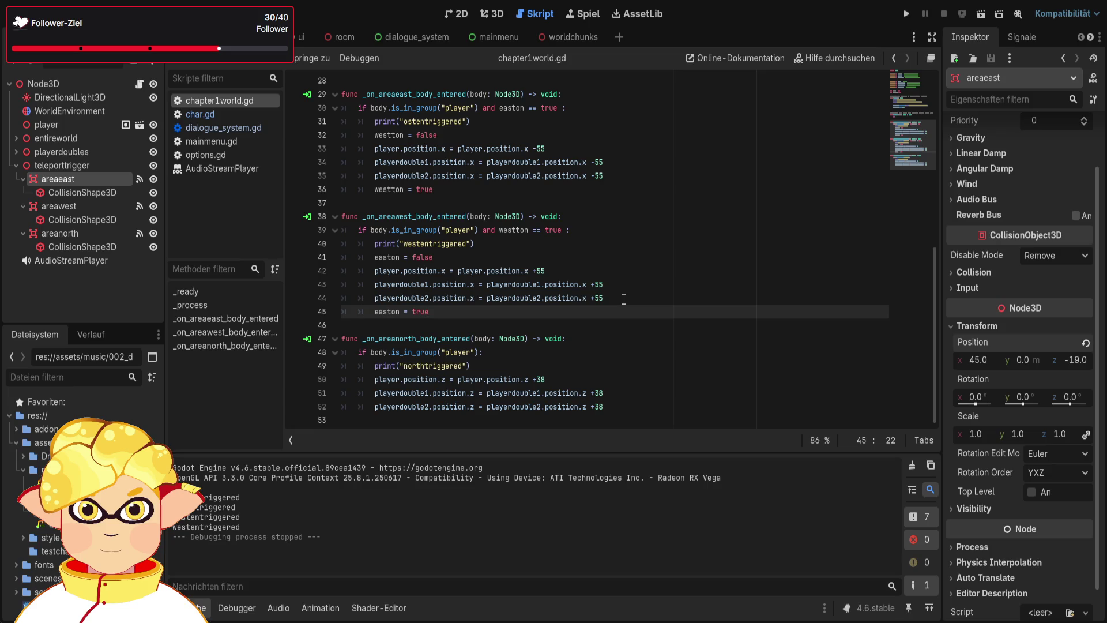
scroll(624, 299, "up", 1)
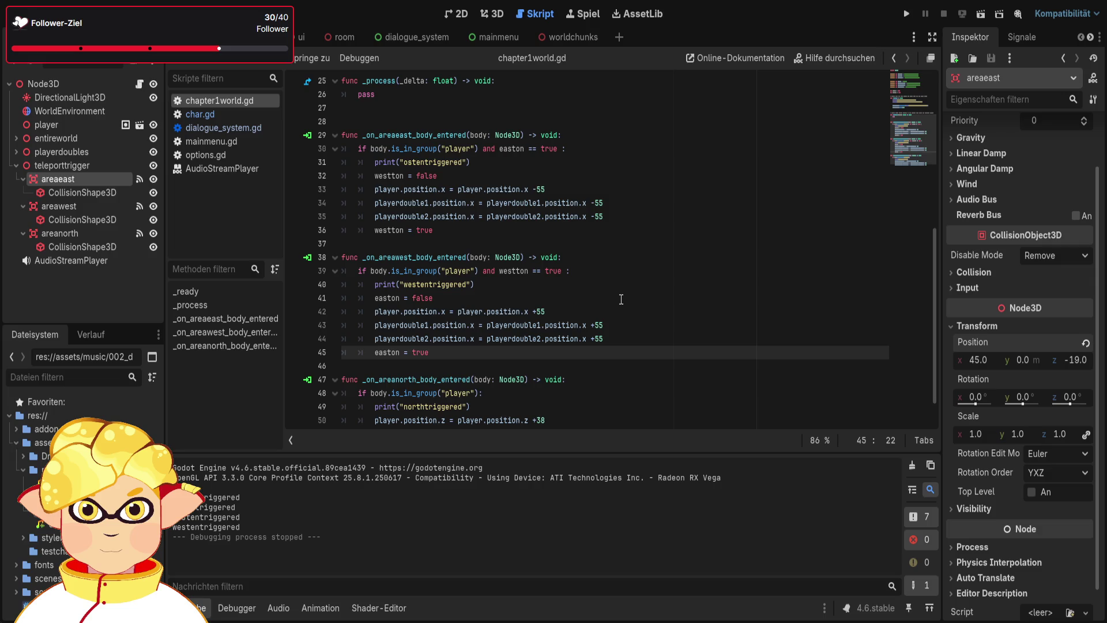
left_click(557, 191)
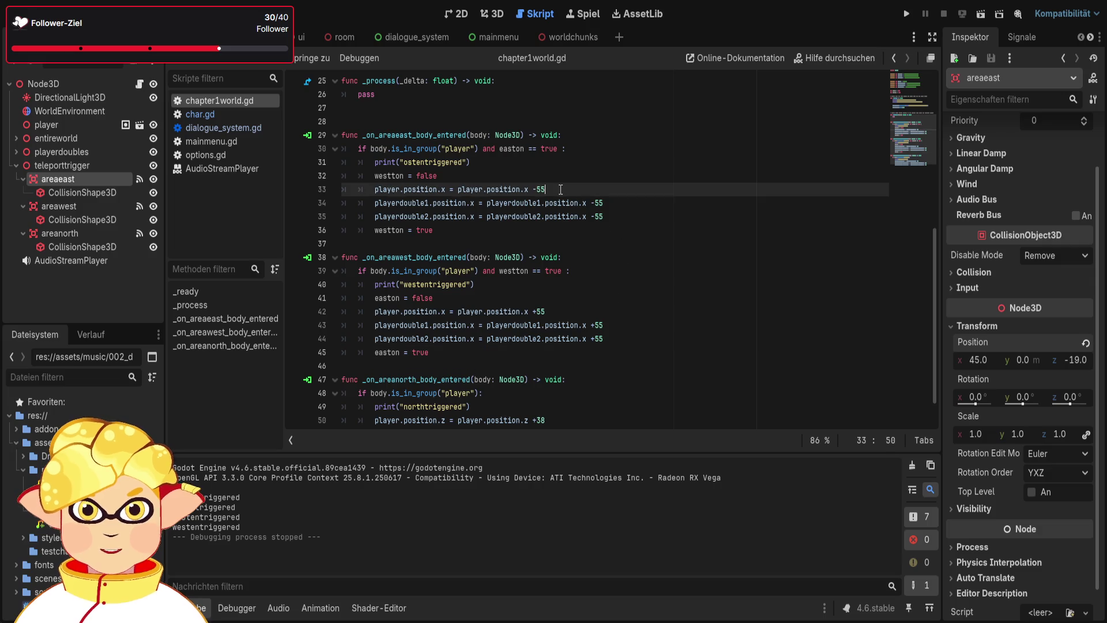
left_click(493, 14)
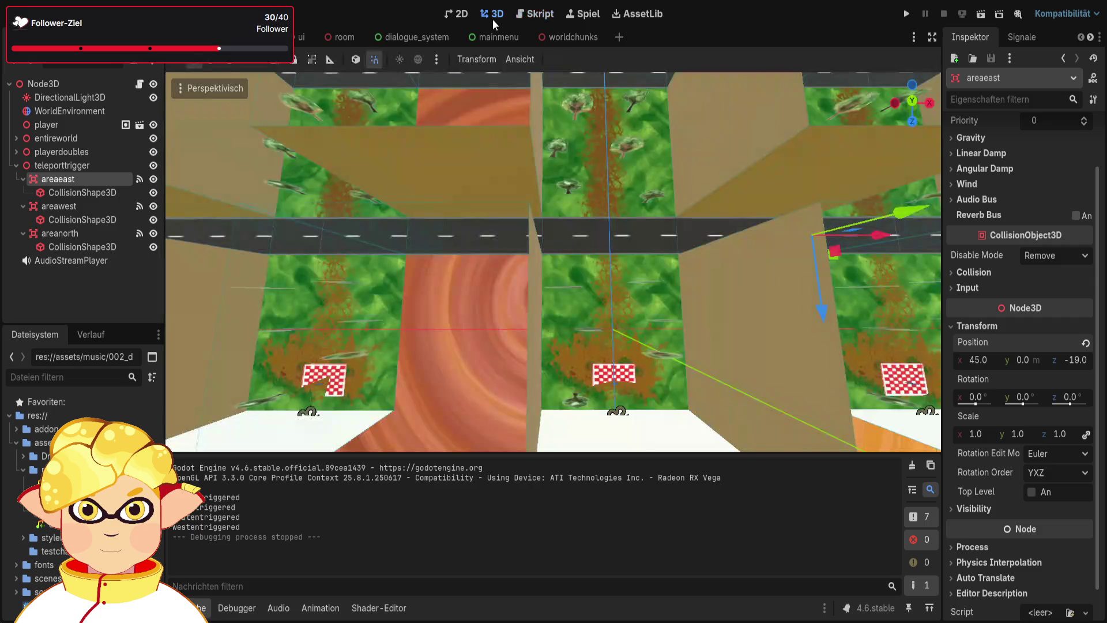
Test-drag areawest's CollisionShape3D along X to gauge the offset, undo it, and return to the script
scroll(642, 230, "down", 2)
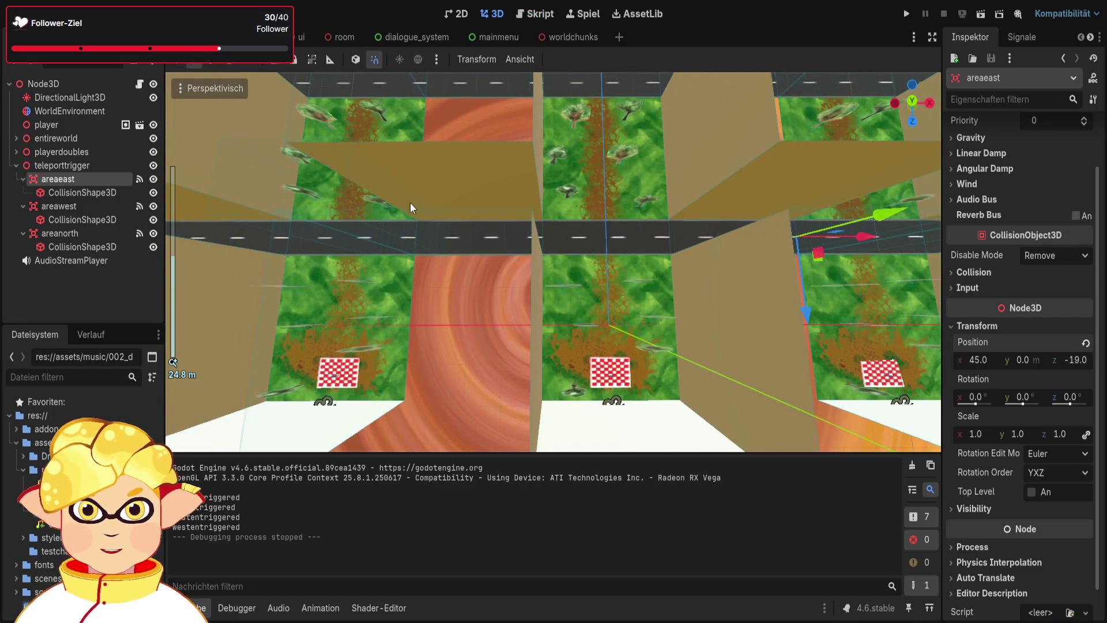
left_click(84, 193)
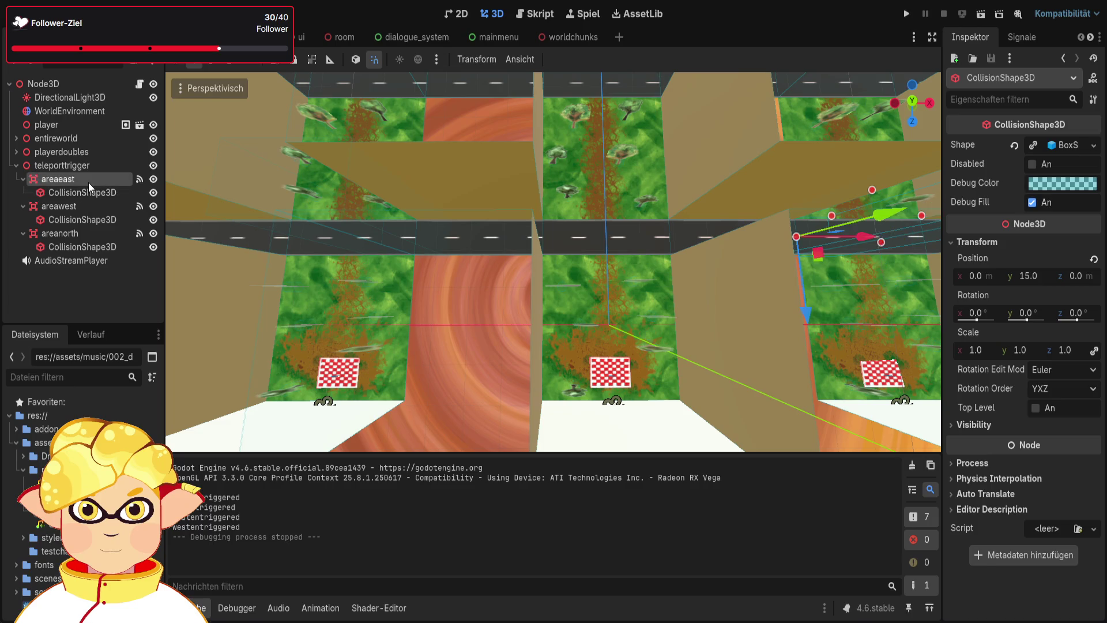
left_click(89, 183)
left_click(111, 222)
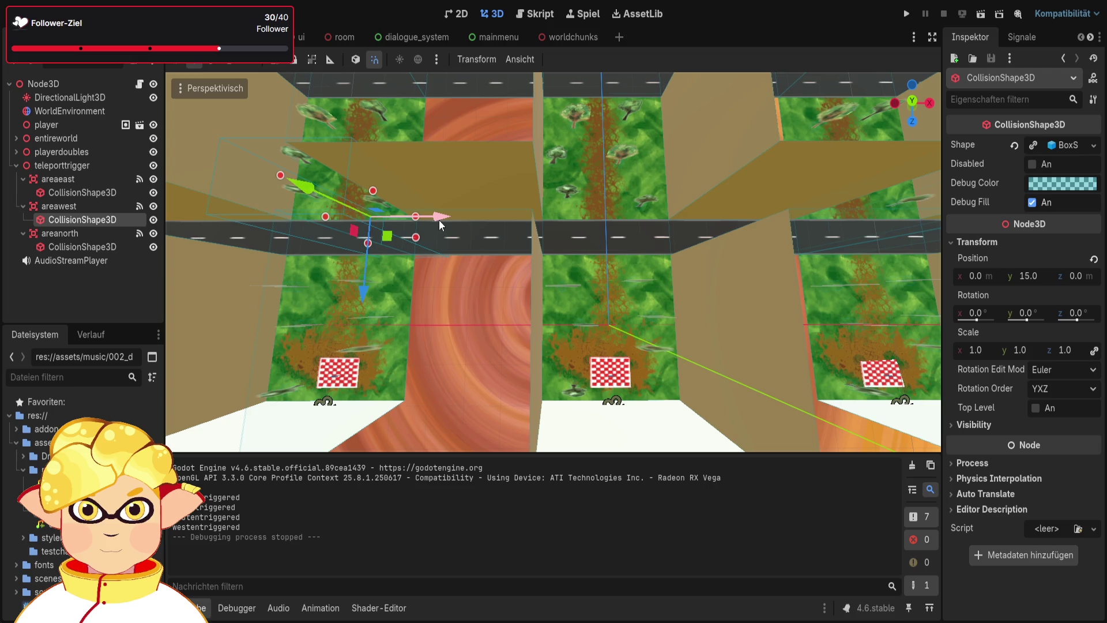
mouse_move(439, 219)
left_mouse_down()
mouse_move(801, 226)
mouse_move(854, 215)
left_mouse_up()
key("ctrl+z")
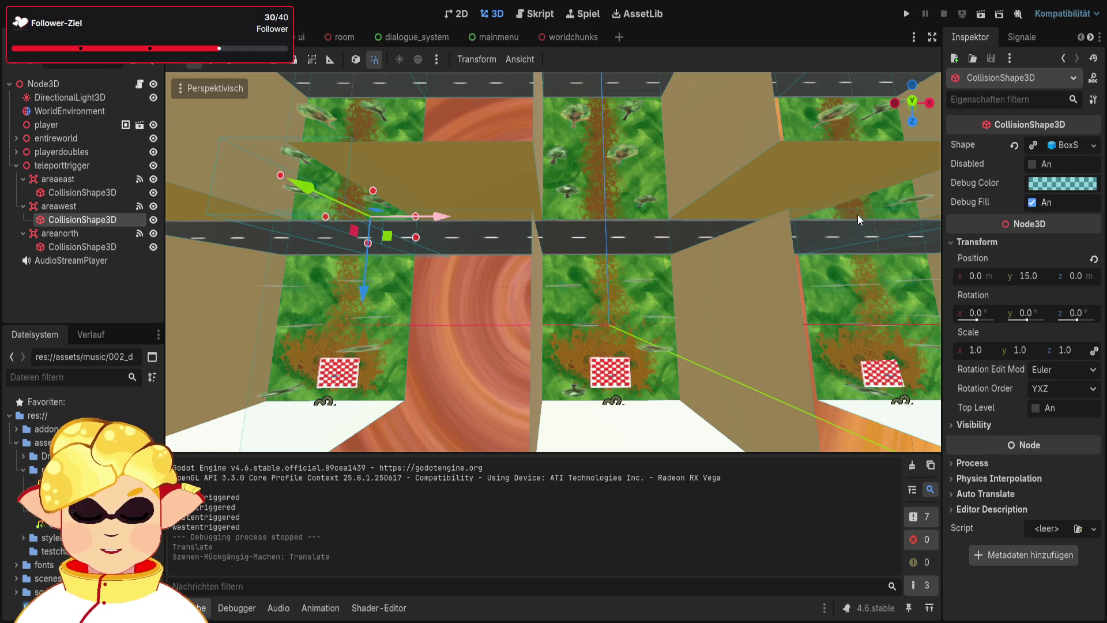
left_click(517, 15)
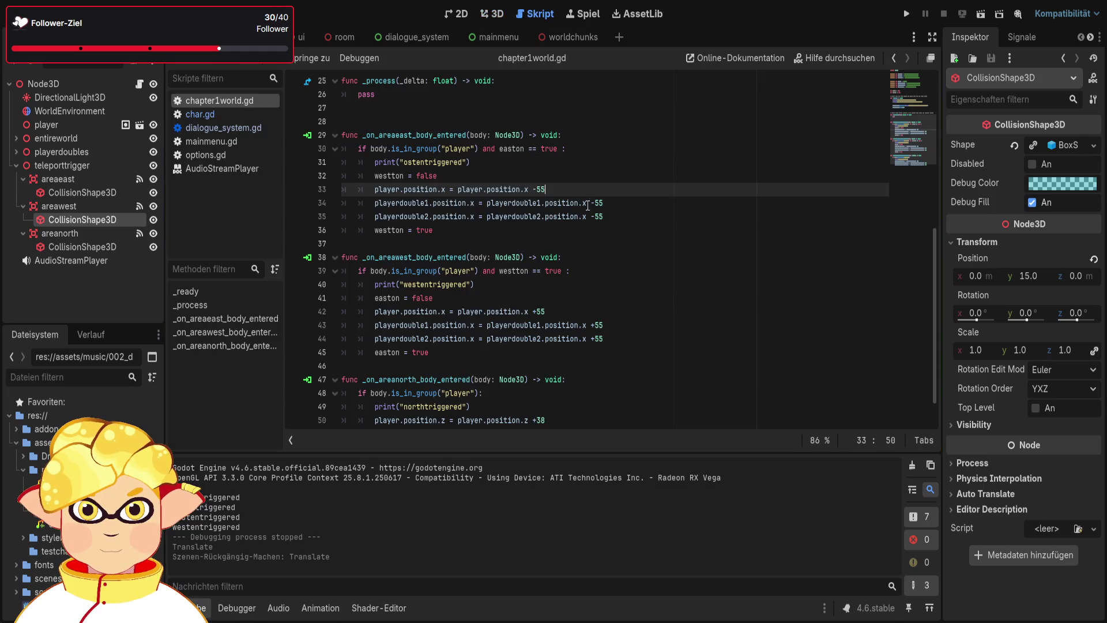
Change the east handler's offsets on lines 33–35 from -55 to -74
type("74")
left_click(620, 205)
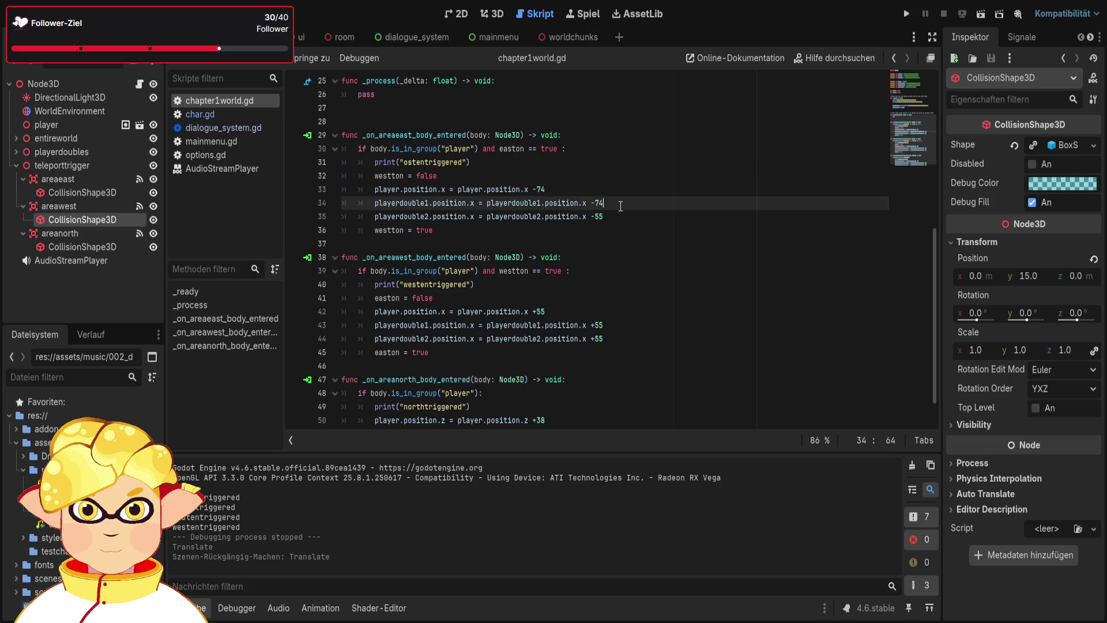
left_click(622, 216)
key("BackSpace")
key("BackSpace")
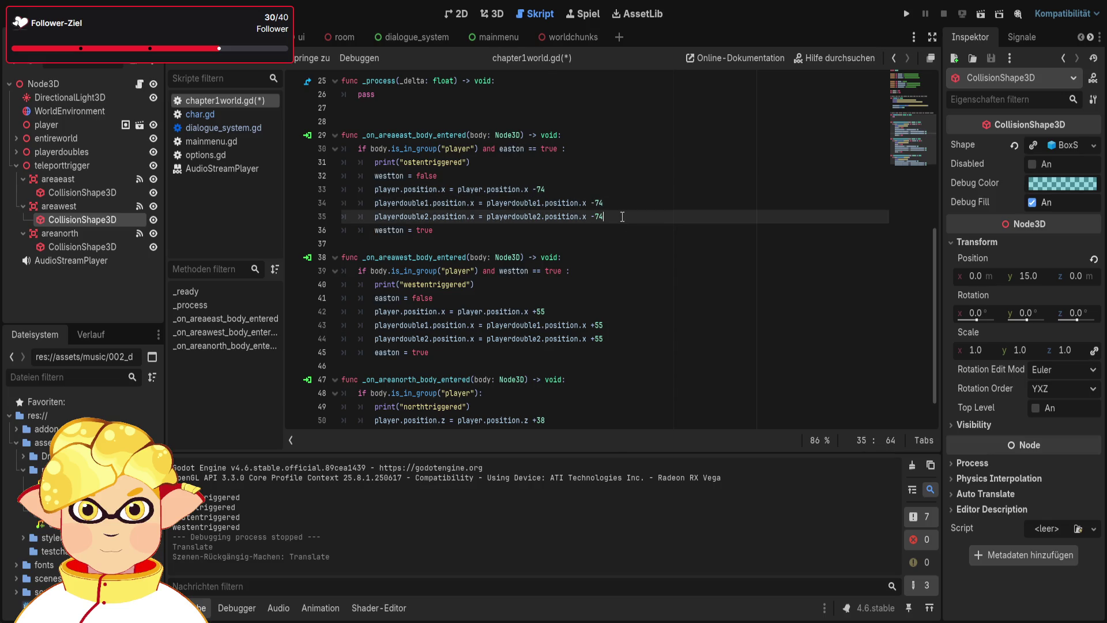
Change the west handler's offsets on lines 42–44 to +74, then save and run the game
left_click(615, 328)
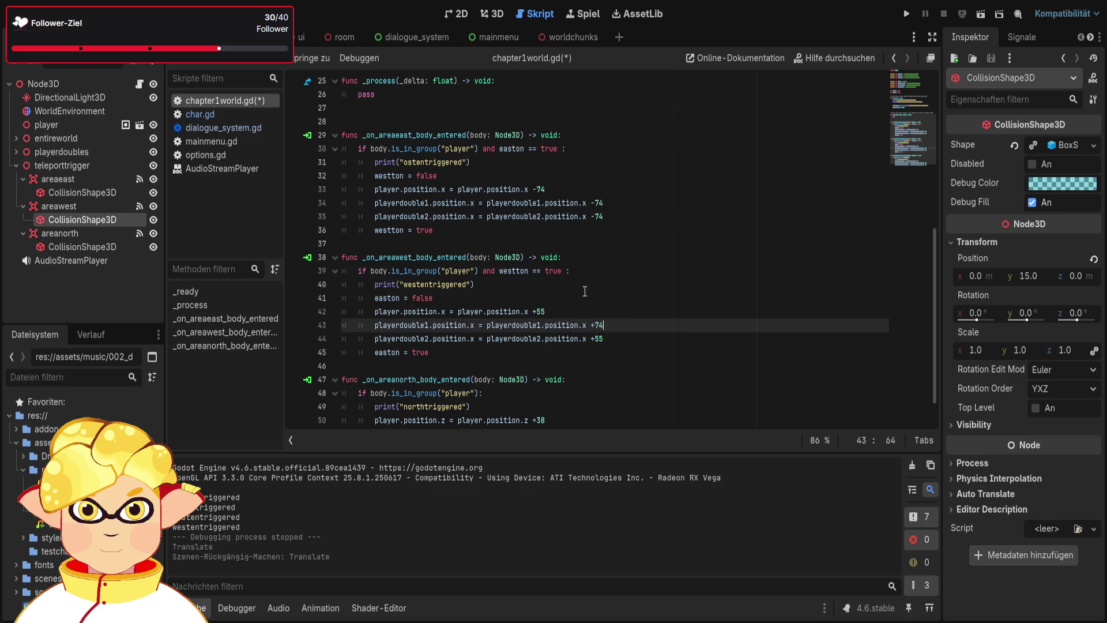
left_click(584, 312)
left_click(614, 340)
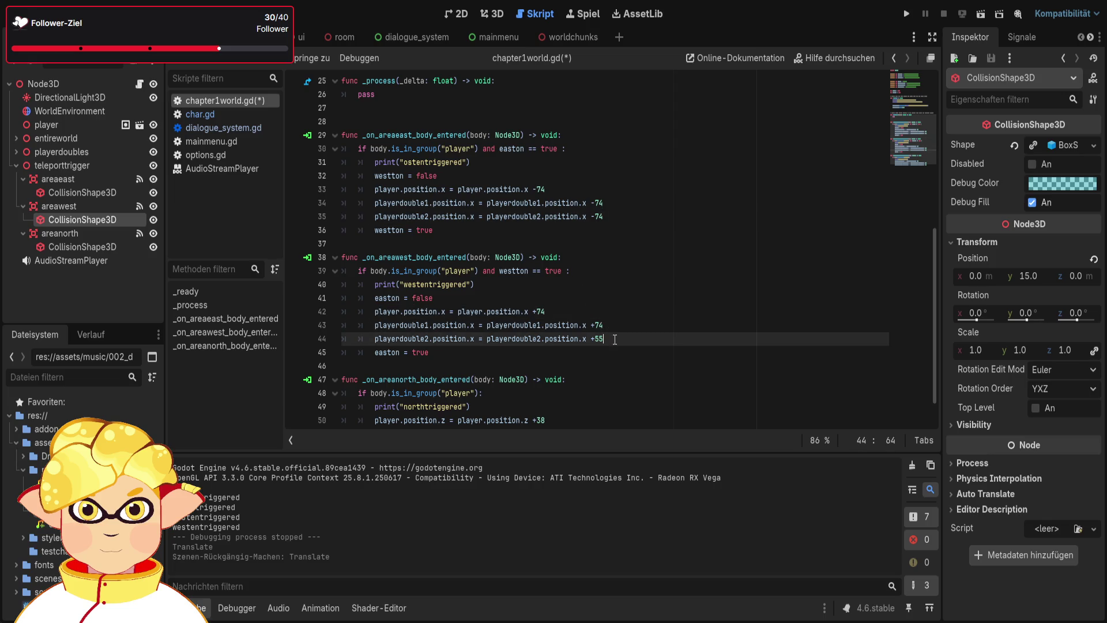
key("BackSpace")
key("BackSpace")
type("74")
left_click(981, 13)
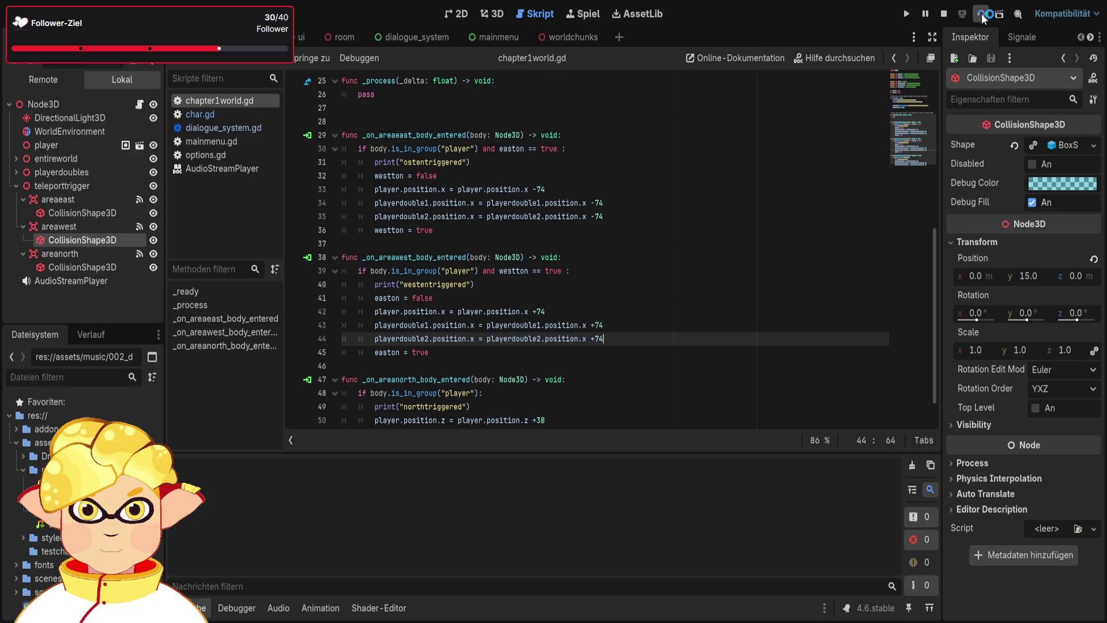
Walk the player into the roadside teleport trigger to test the ±74 offsets, then stop the game
key("w")
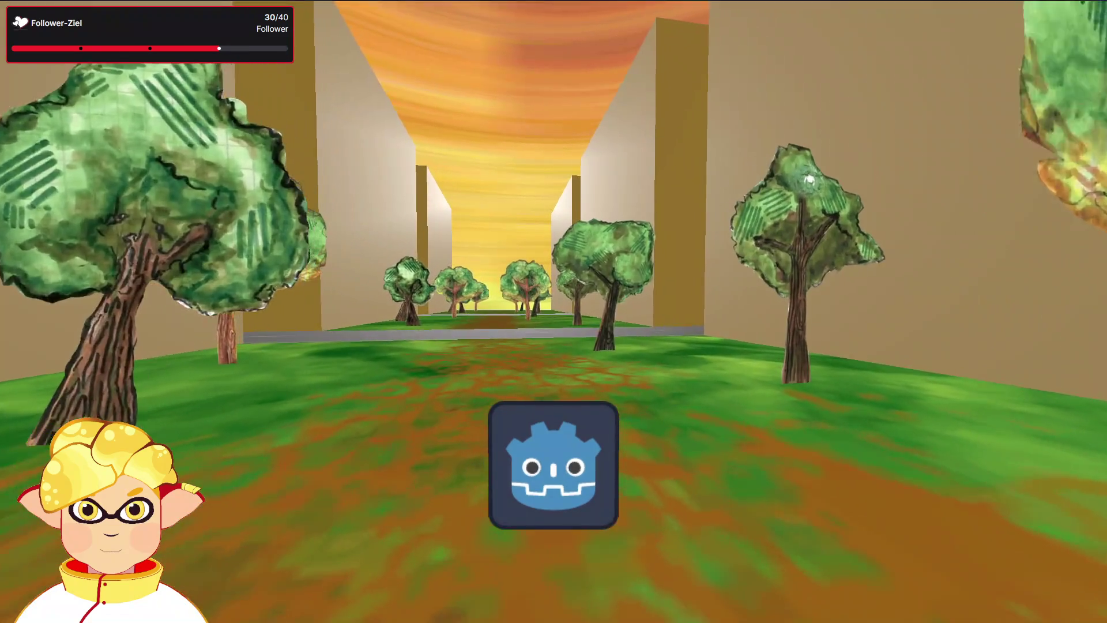
key("w")
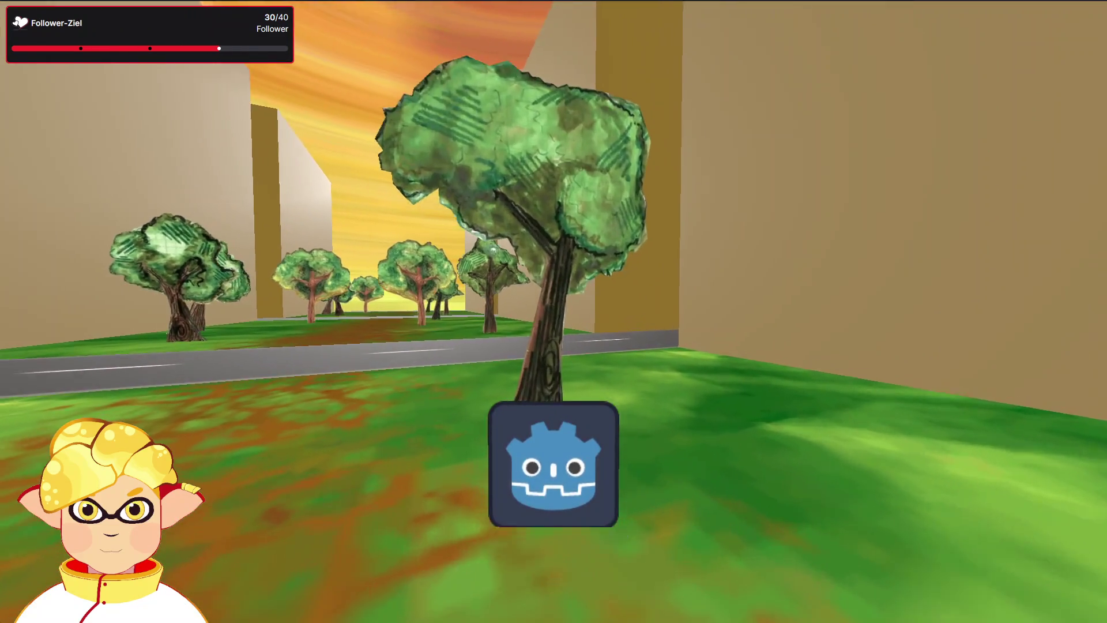
key("w")
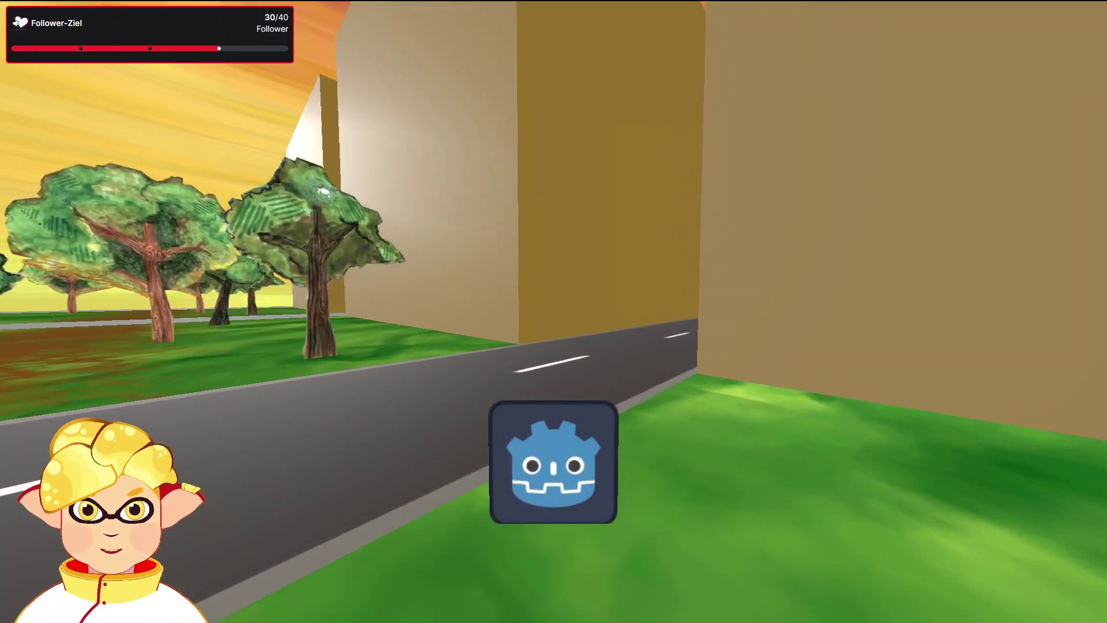
key("w")
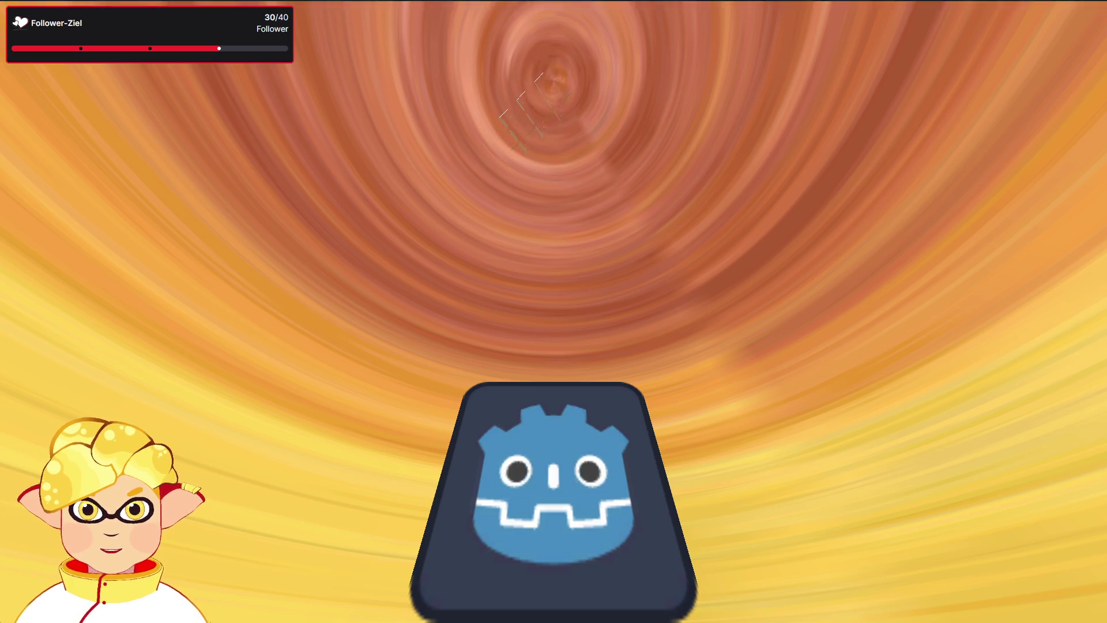
key("alt+F4")
scroll(576, 320, "down", 1)
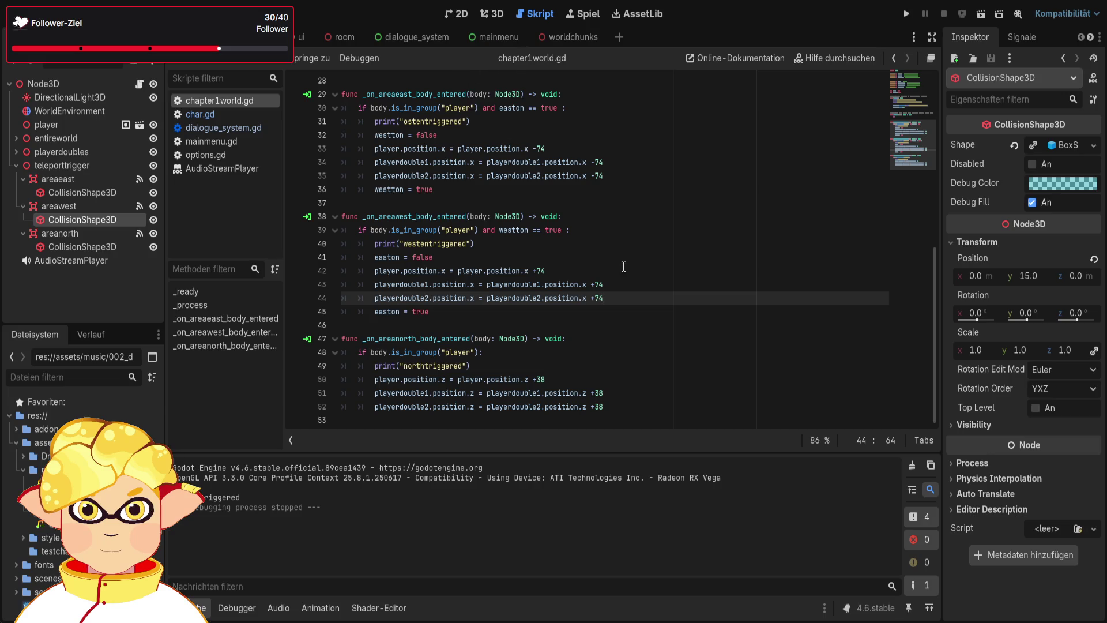
Change the west handler's player and both doubles' offsets on lines 42–44 to +37
left_click(569, 270)
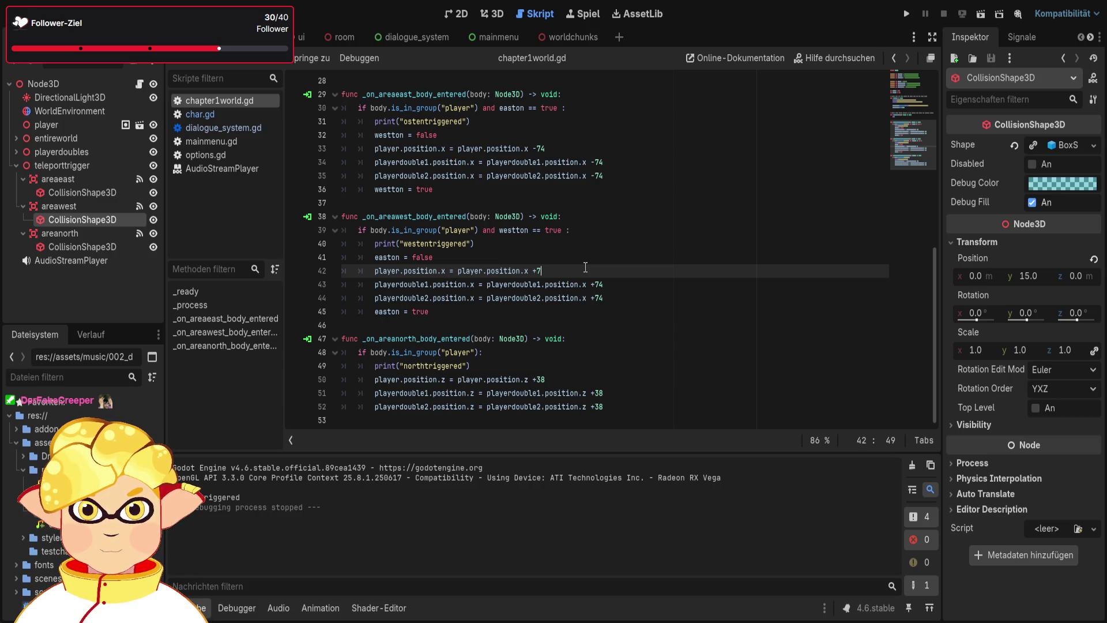
type("36")
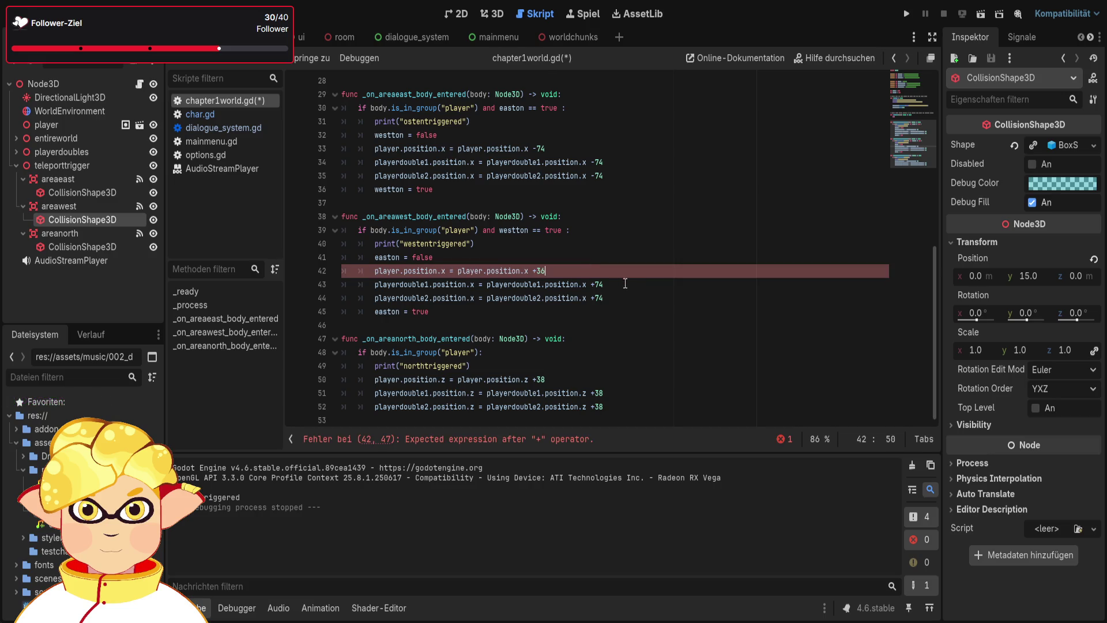
left_click(628, 280)
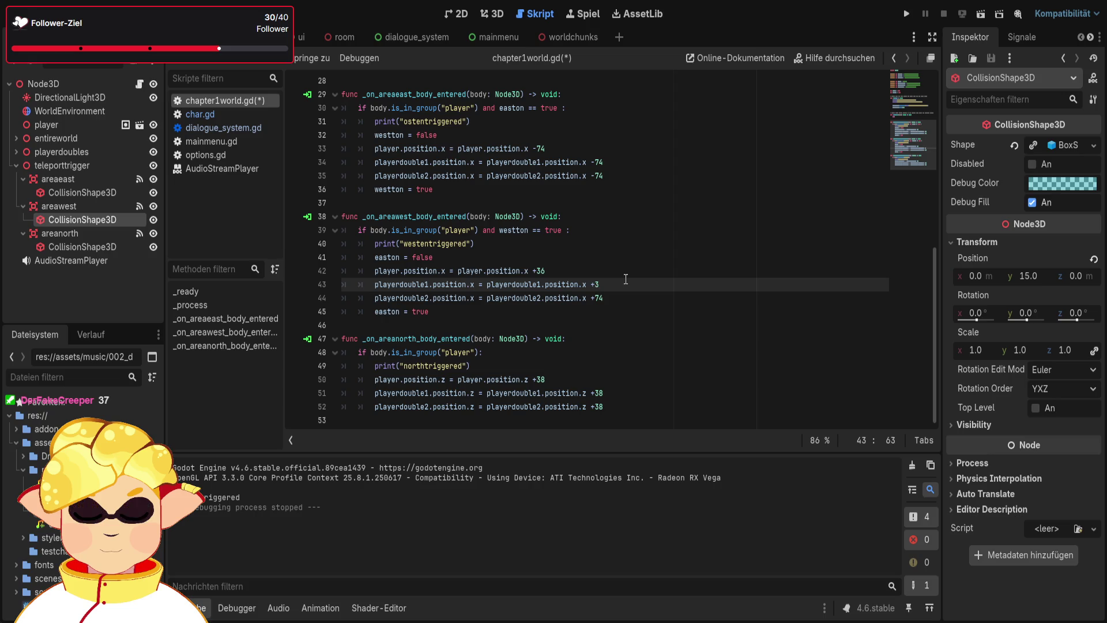
key("BackSpace")
key("Up")
key("BackSpace")
type("7")
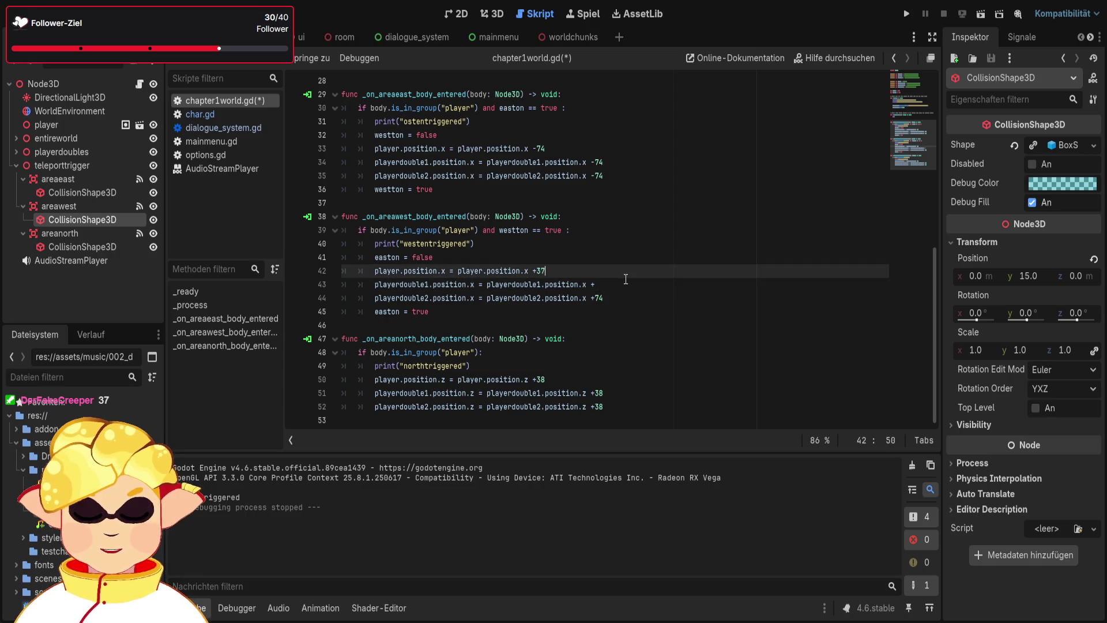
left_click(626, 279)
type("37")
left_click(650, 311)
left_click(642, 299)
key("BackSpace")
key("BackSpace")
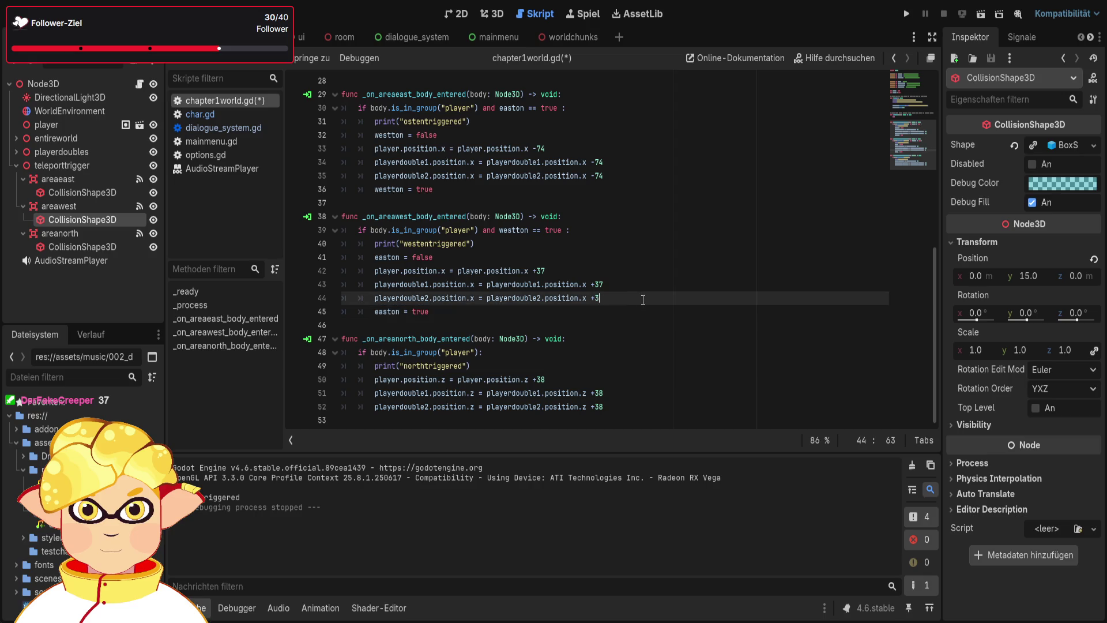
key("shift+Left")
key("shift+Left")
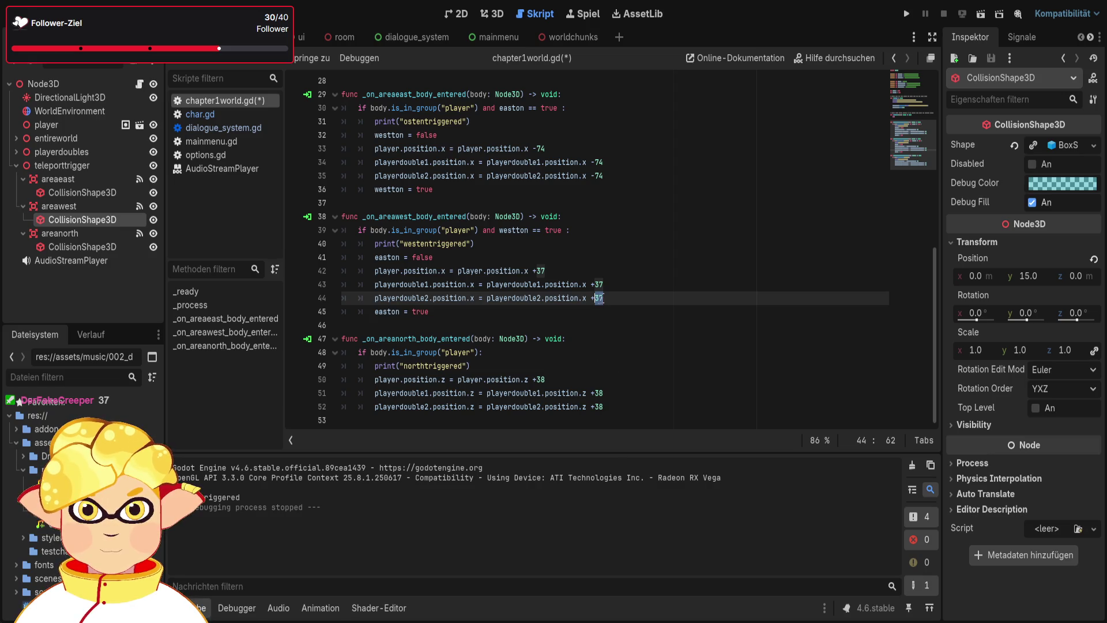
scroll(632, 238, "up", 1)
Change the east handler's player and doubles' offsets to -37, then save and run the game
left_click(599, 216)
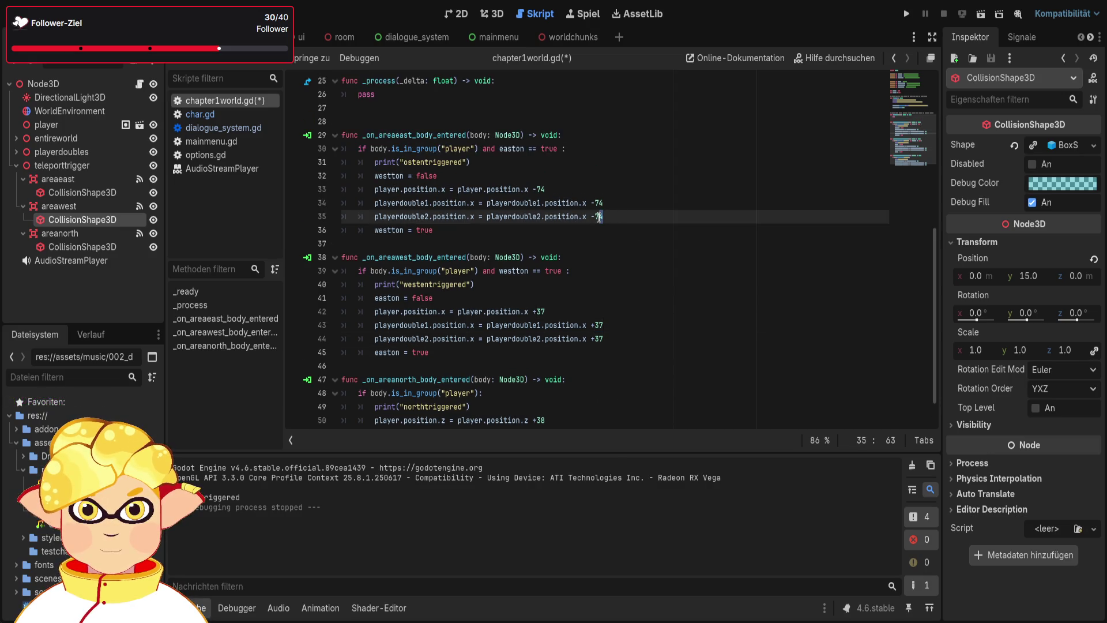
left_click(606, 204)
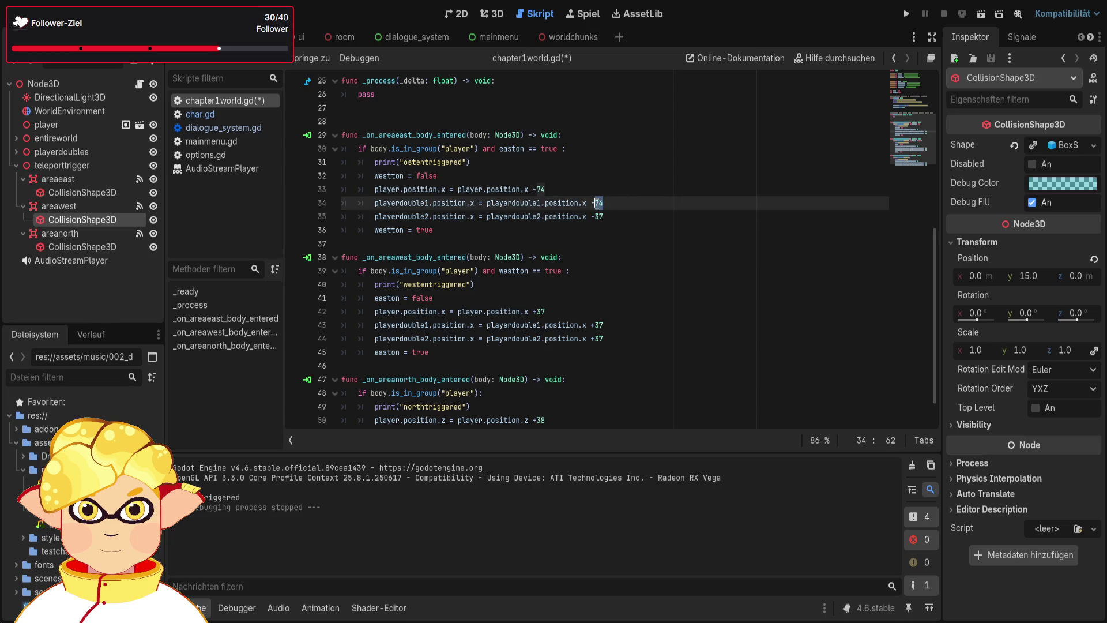
type("37")
left_click(561, 191)
type("37")
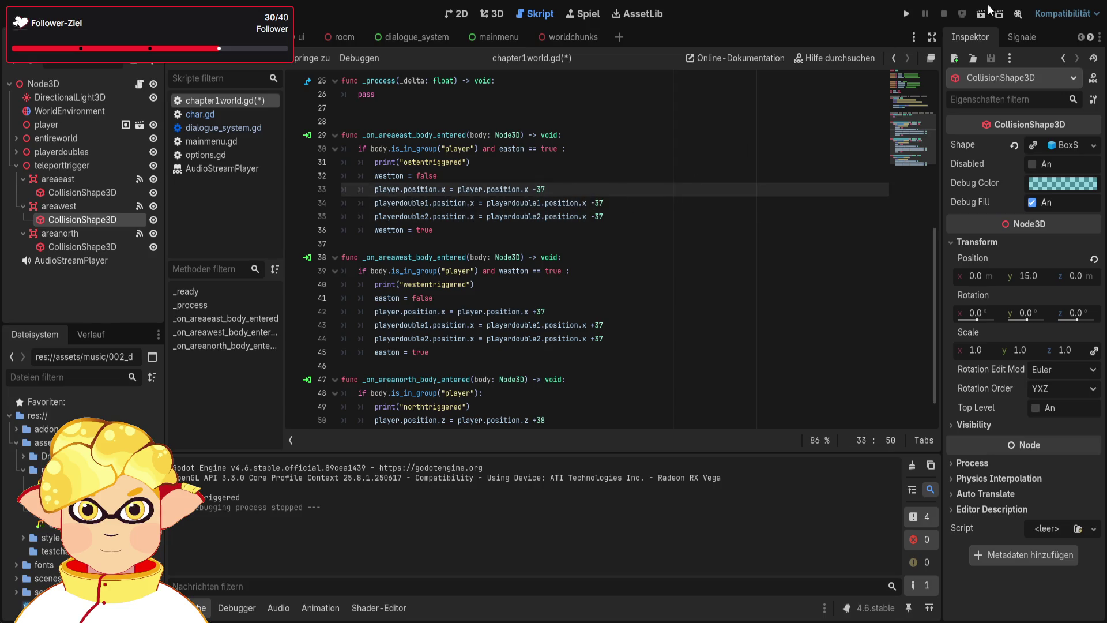
left_click(981, 14)
Walk the player down the road through the trigger zones, then stop the game and return to the 3D view
key("w")
key("w")
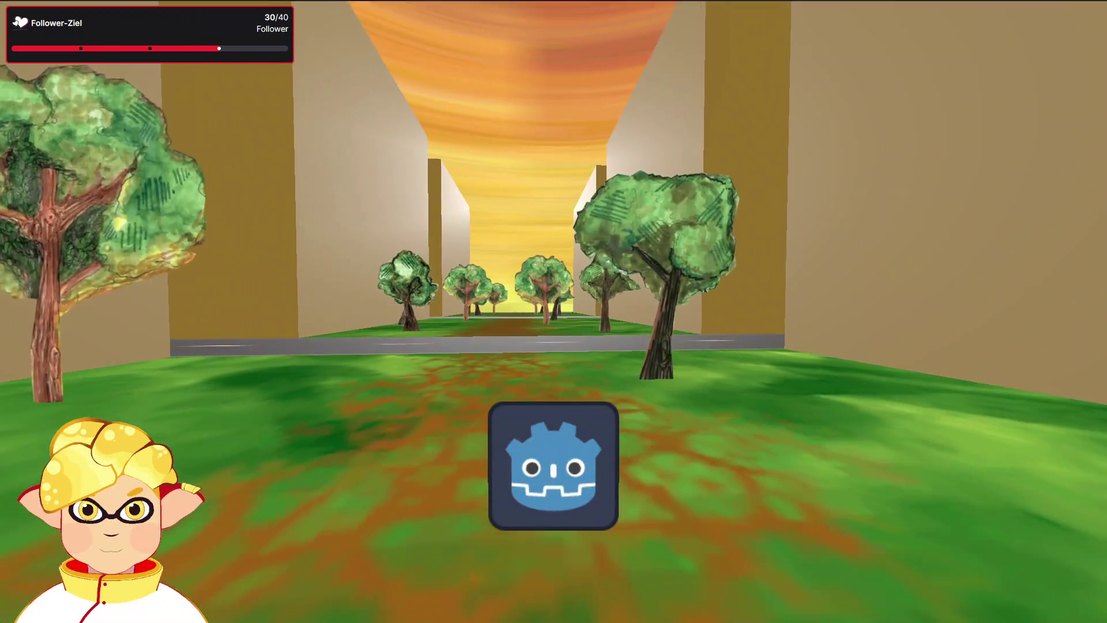
key("w")
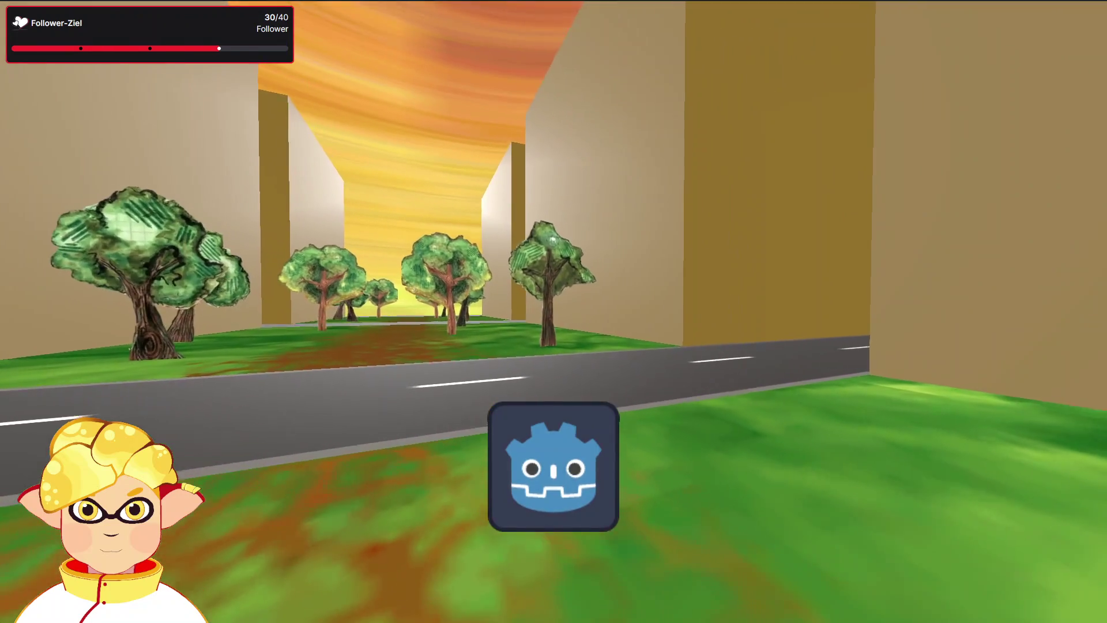
key("w")
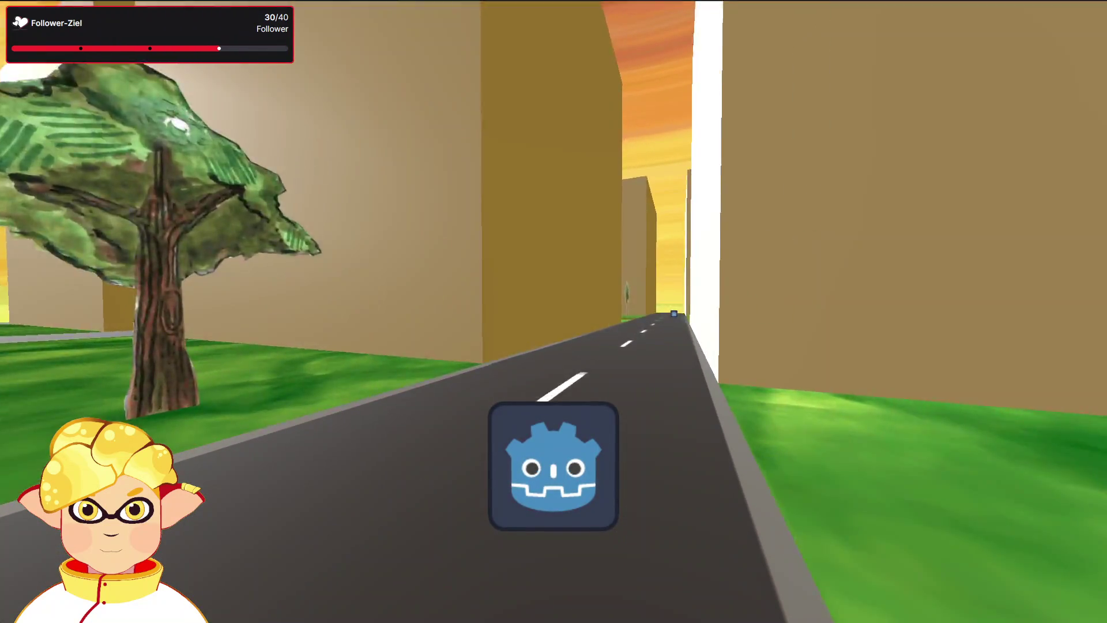
key("w")
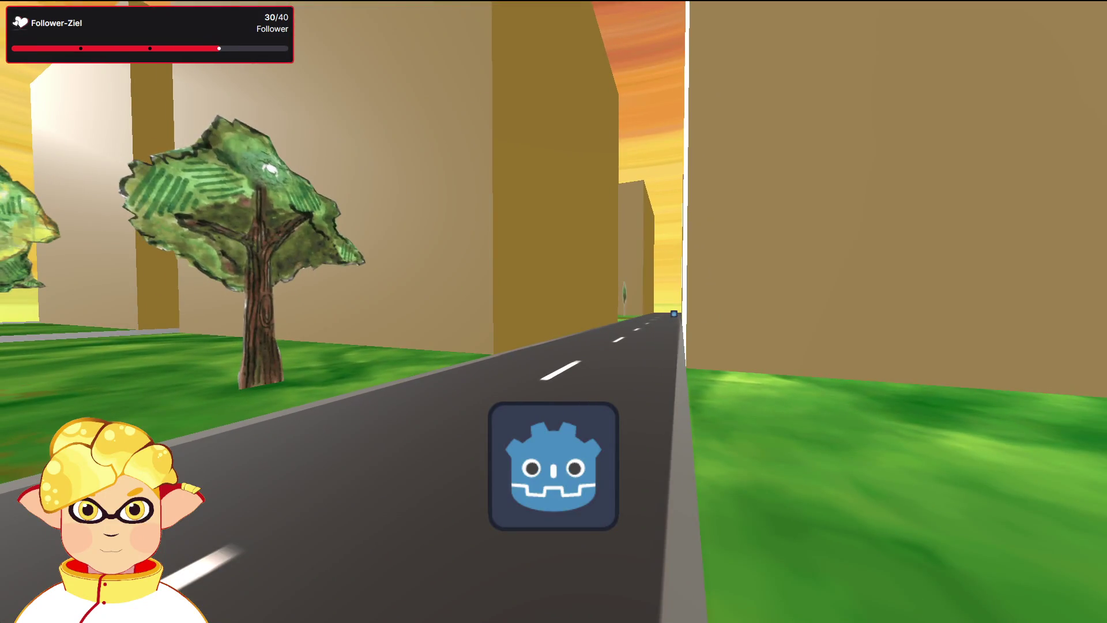
key("w")
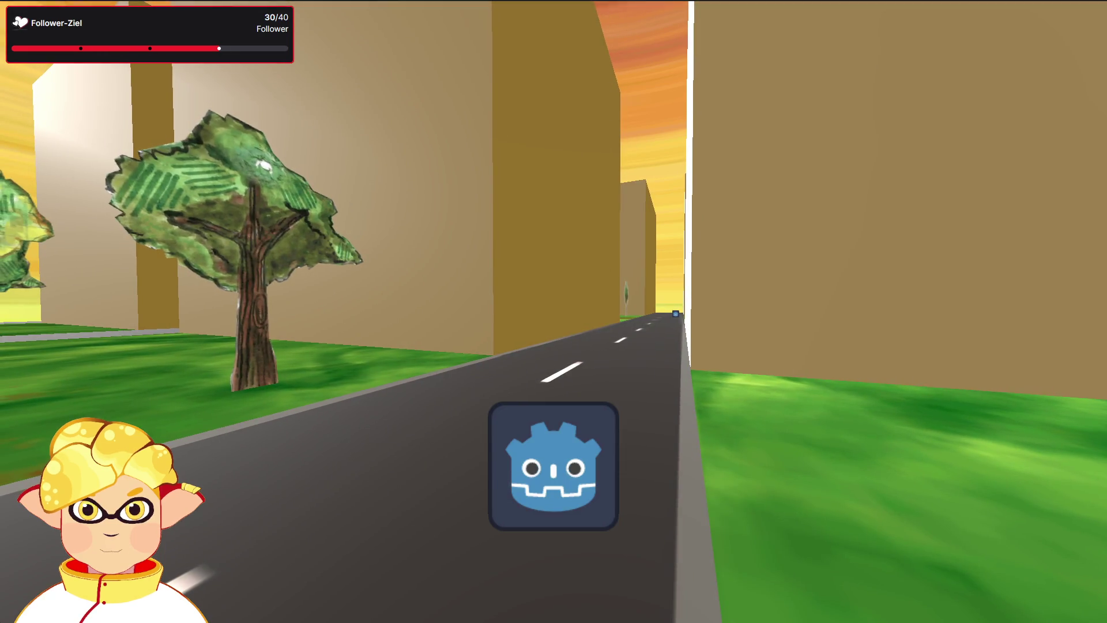
key("F8")
key("ctrl+F2")
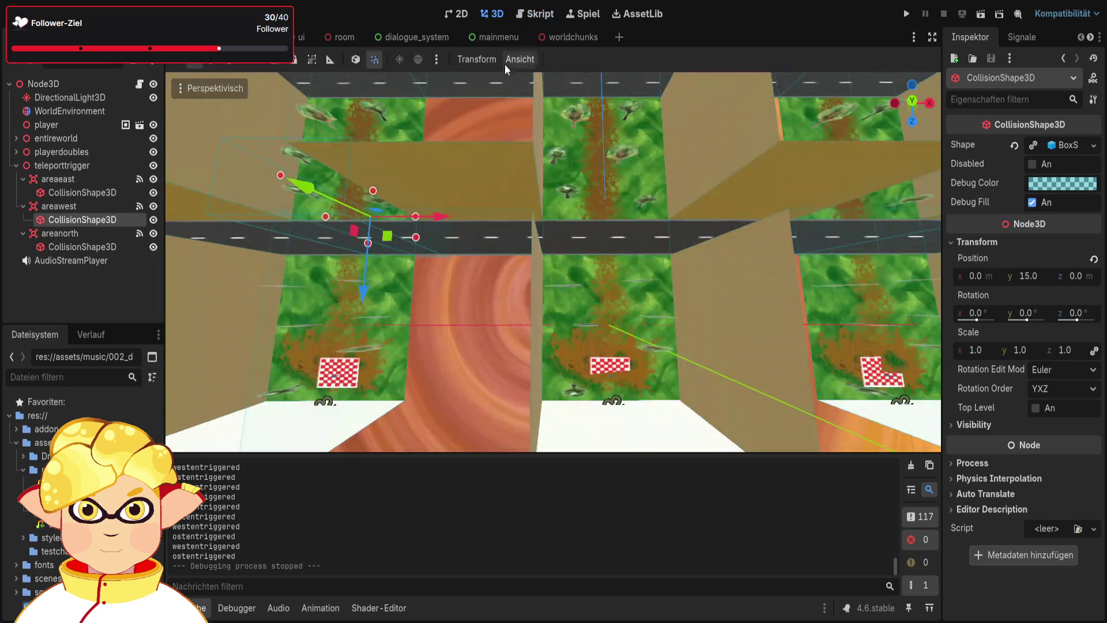
Inspect the areawest, areanorth and areaeast triggers and their collision shapes, then save the scene
scroll(550, 172, "down", 5)
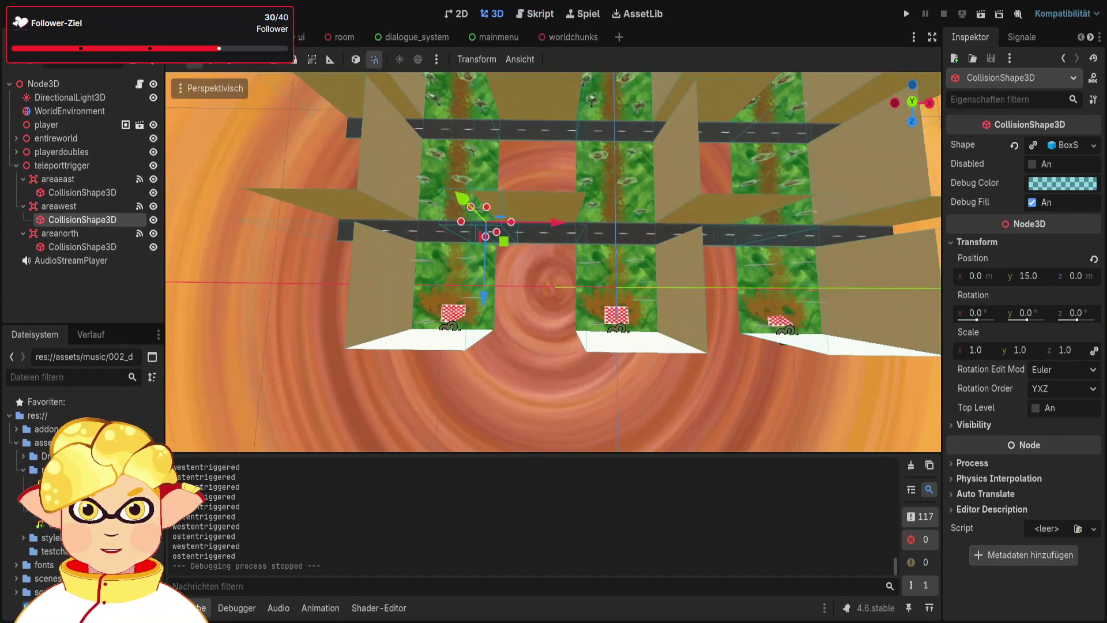
key("d")
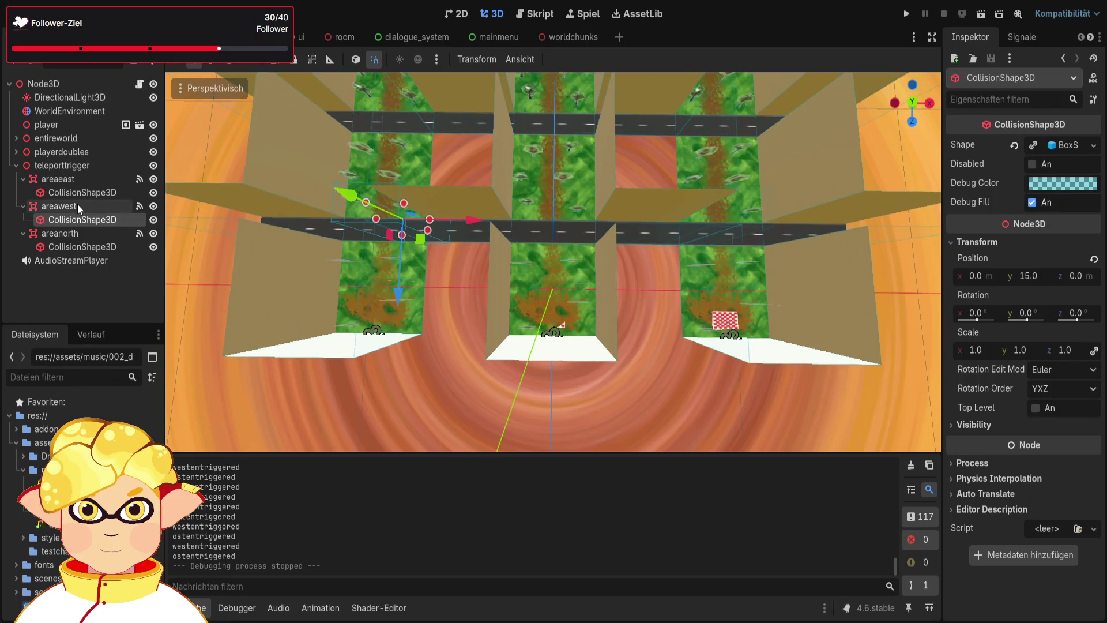
left_click(78, 206)
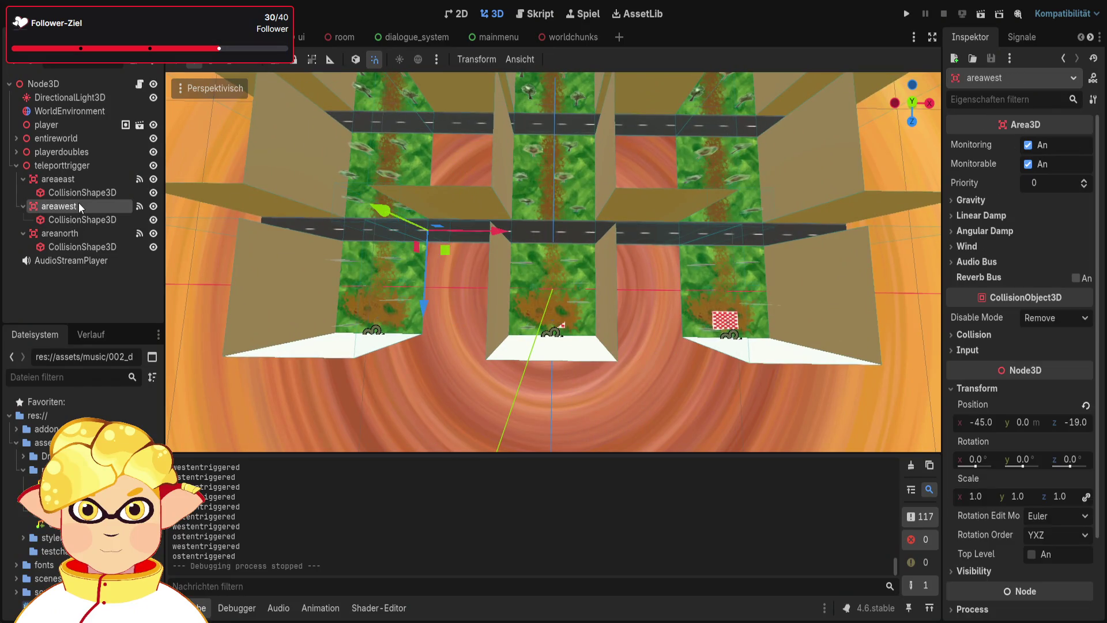
left_click(76, 234)
left_click(78, 246)
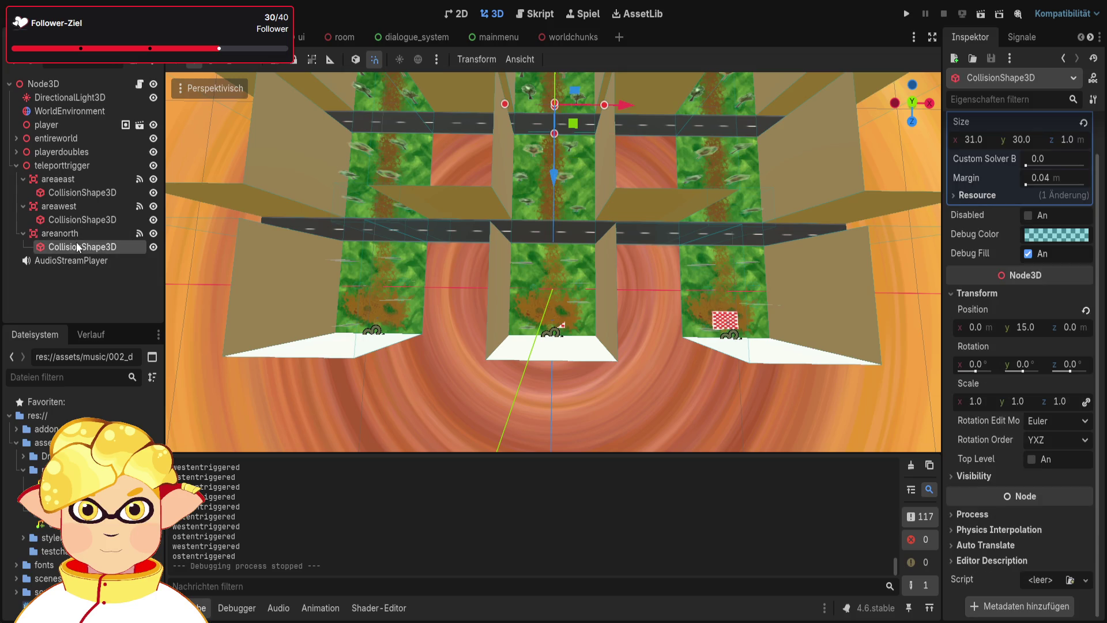
left_click(84, 180)
left_click(83, 192)
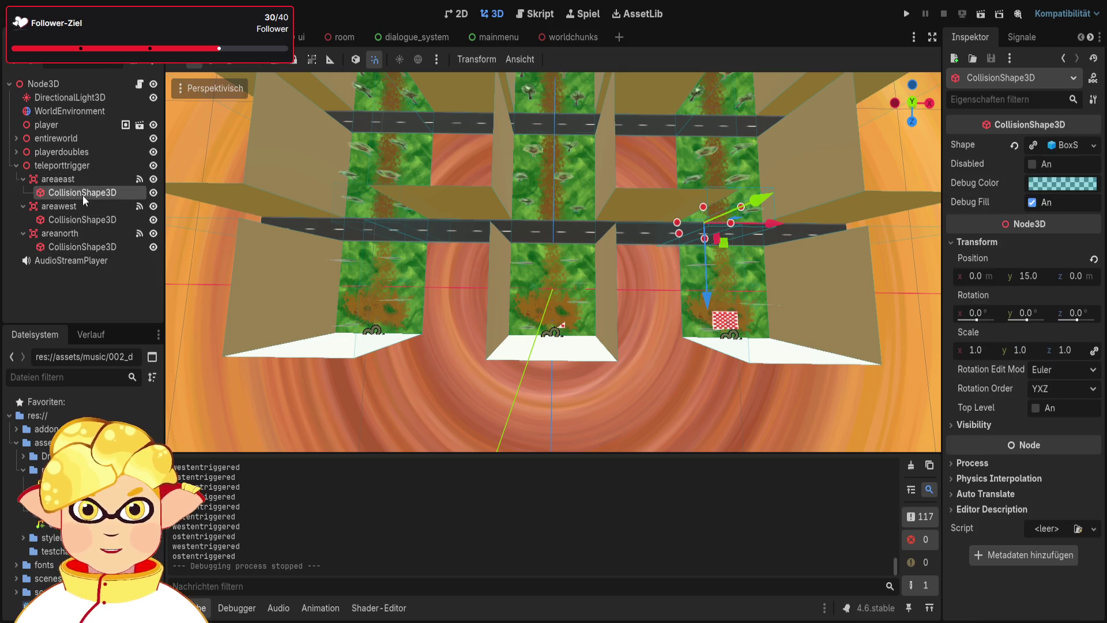
key("f")
scroll(552, 262, "down", 3)
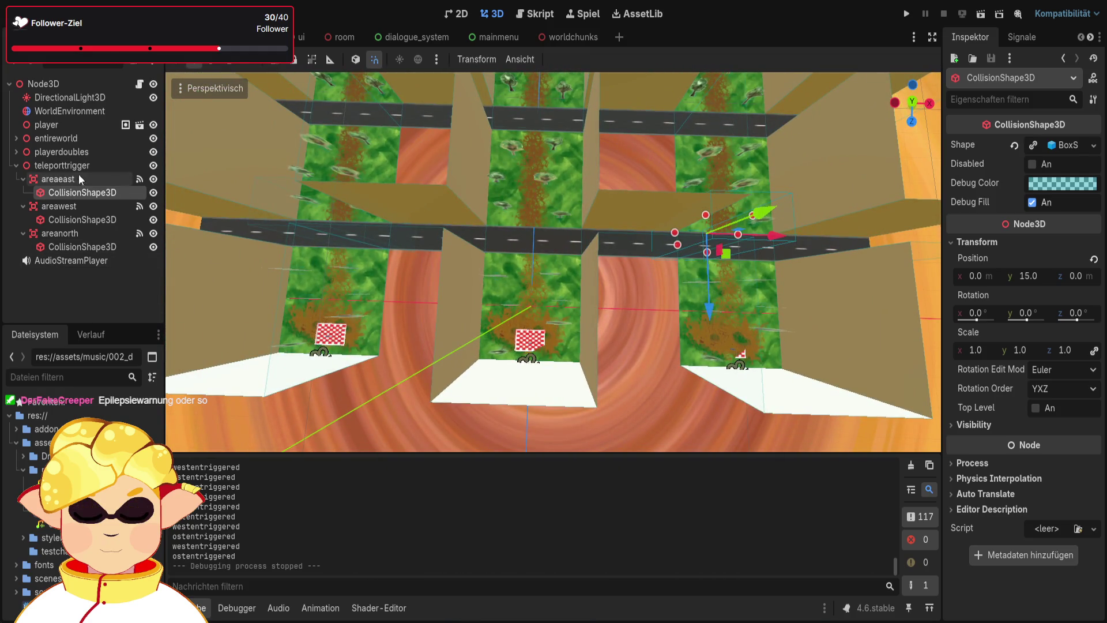
left_click(61, 128)
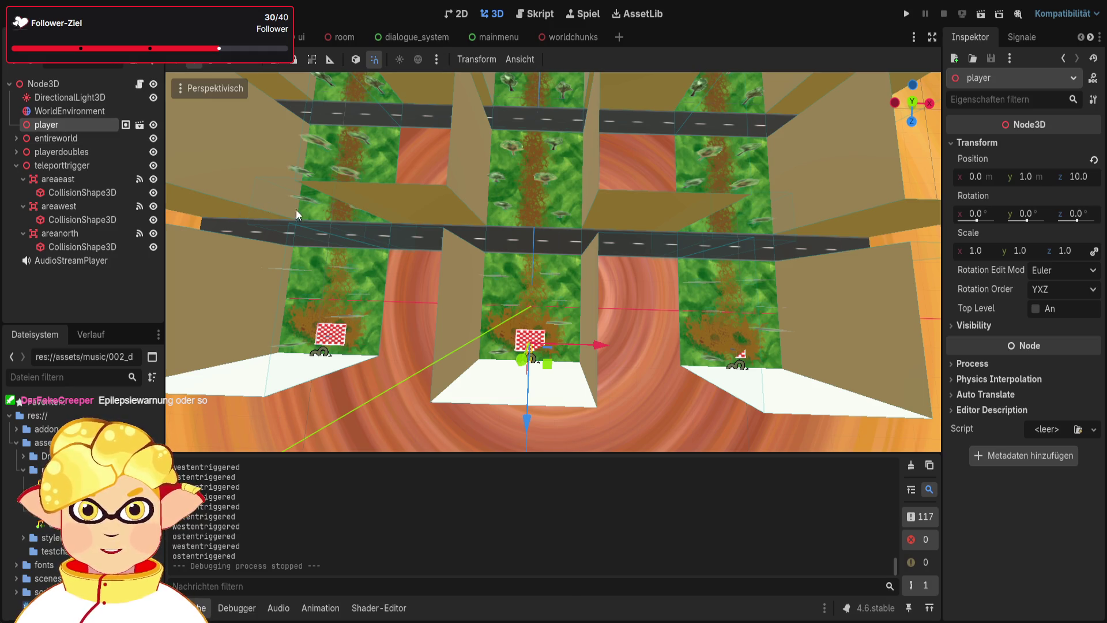
left_click_drag(492, 244, 499, 243)
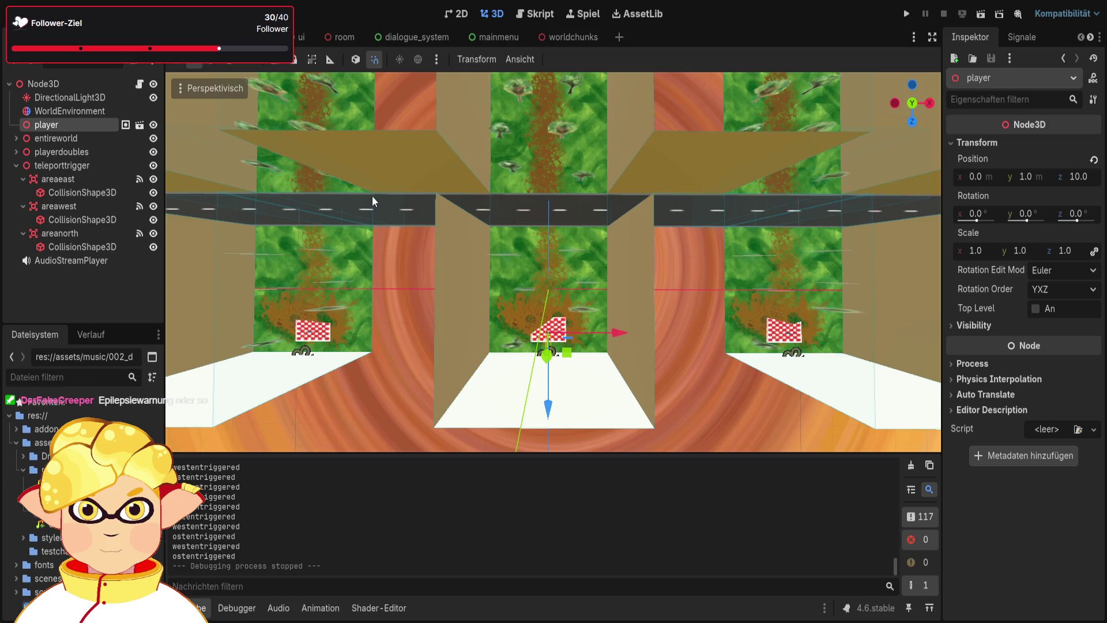
key("ctrl+s")
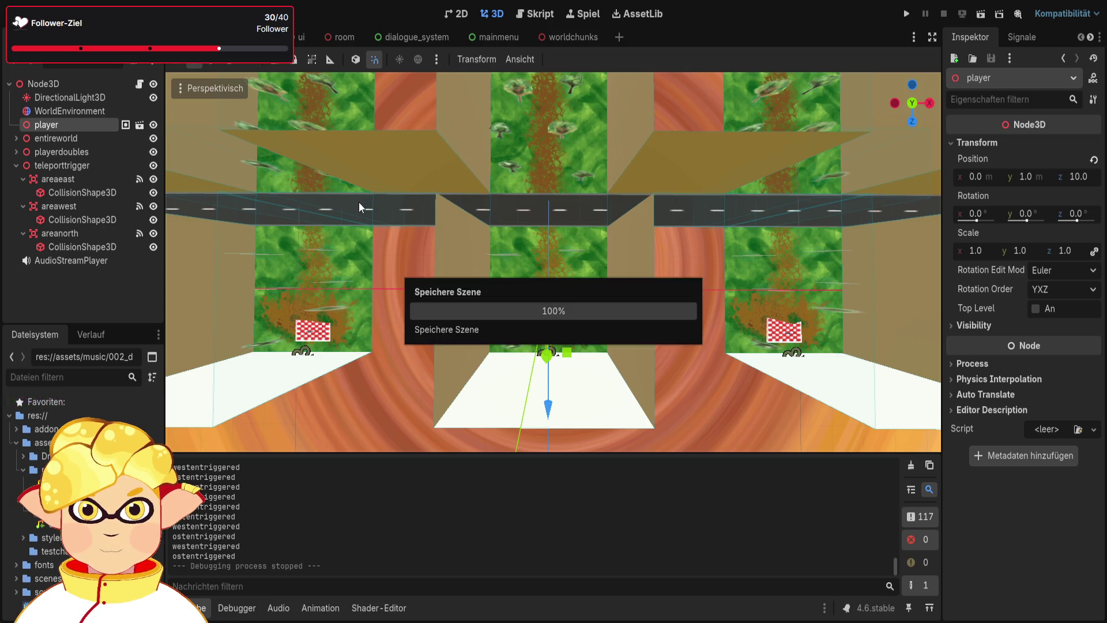
Recheck areawest at x -45 and areaeast at x 45, with their collision shapes at y 15
left_click(86, 206)
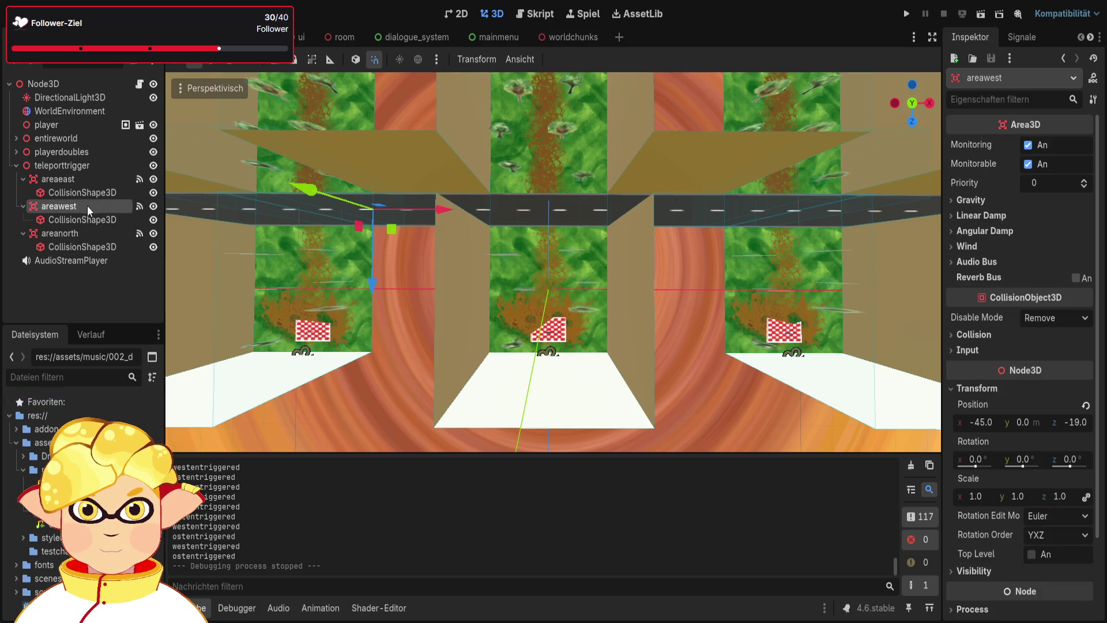
left_click(88, 219)
left_click(90, 207)
left_click(85, 217)
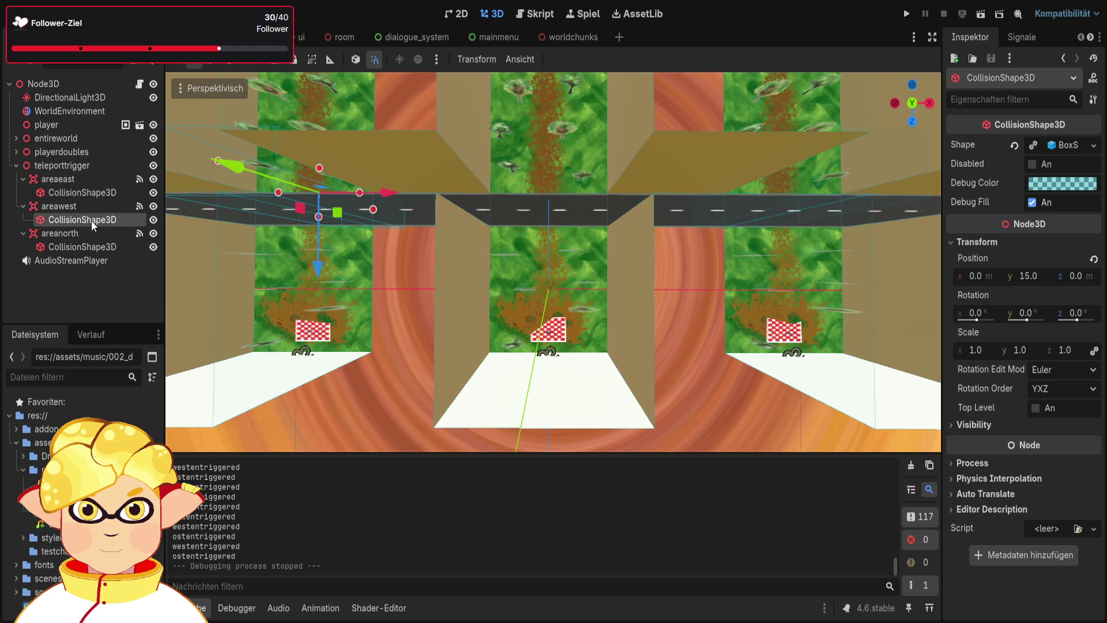
left_click(85, 180)
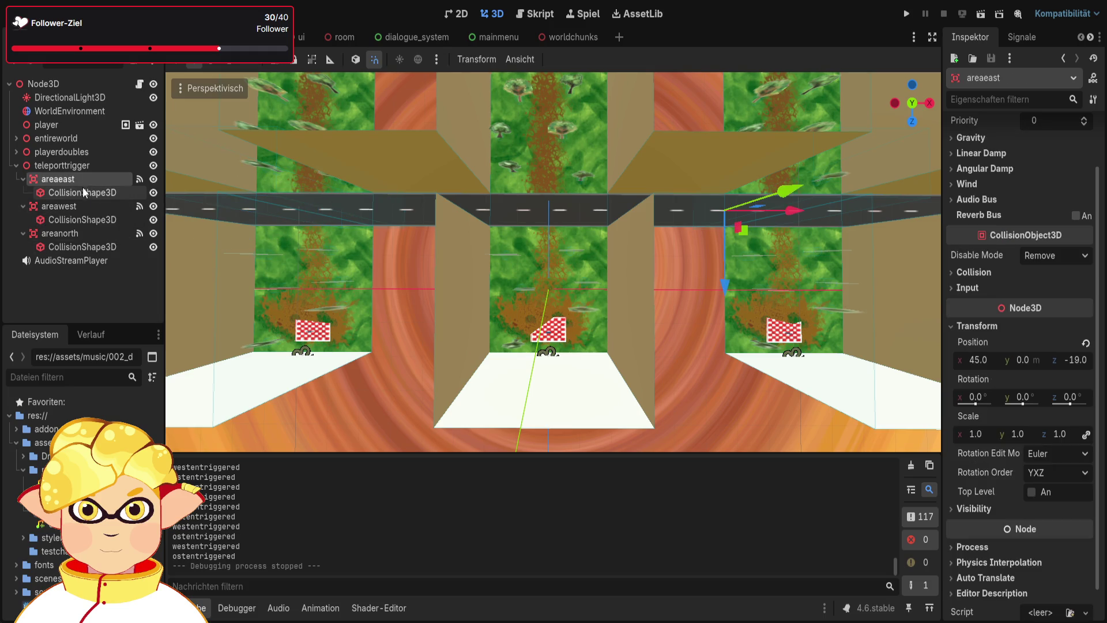
left_click(84, 191)
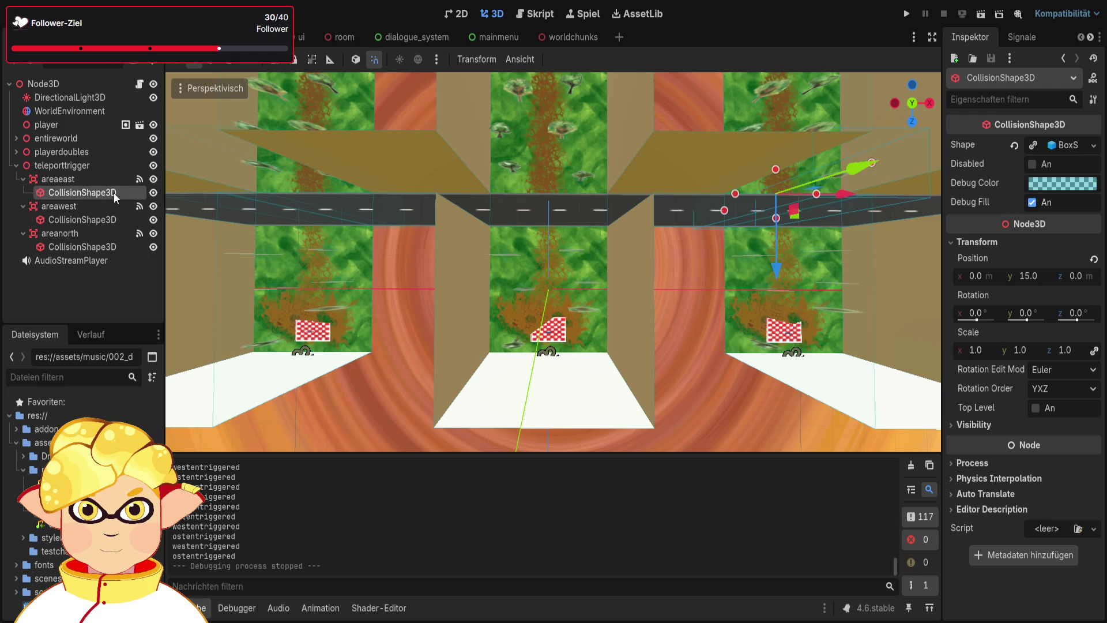
left_click(388, 317)
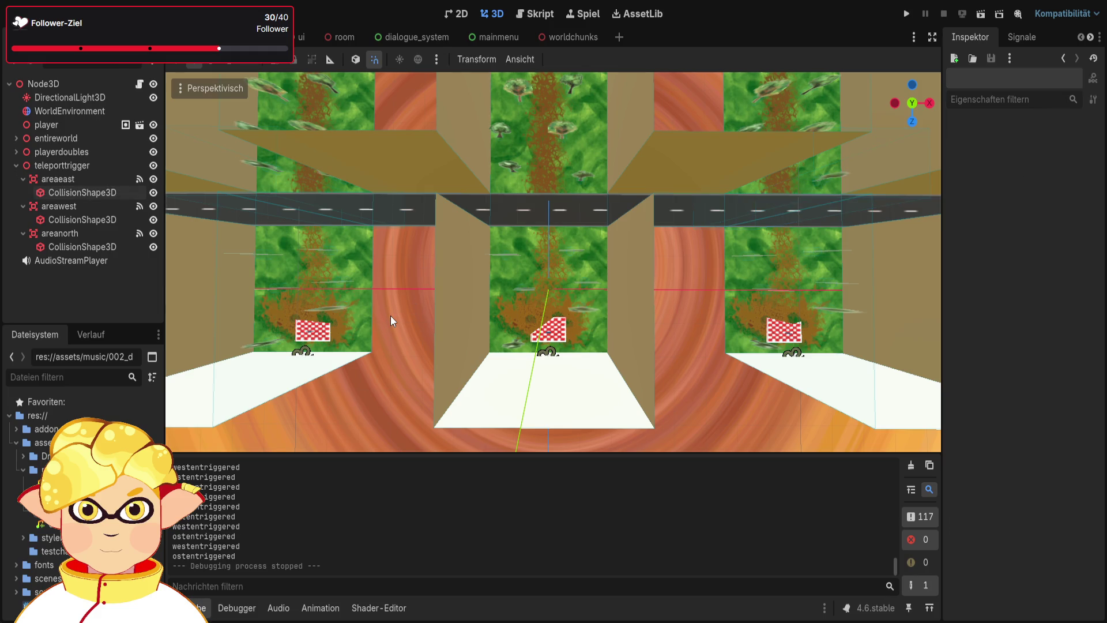
Tilt the view onto the road and focus it on areawest's collision shape
mouse_move(552, 288)
left_mouse_down()
mouse_move(518, 357)
mouse_move(519, 320)
mouse_move(521, 358)
mouse_move(583, 199)
left_mouse_up()
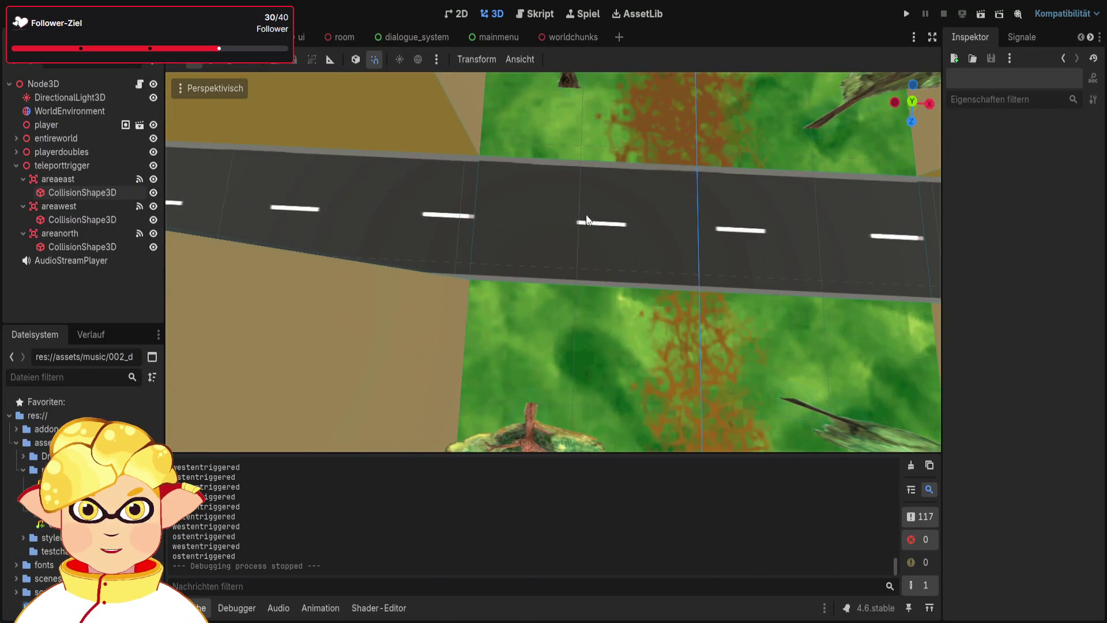
left_click(61, 196)
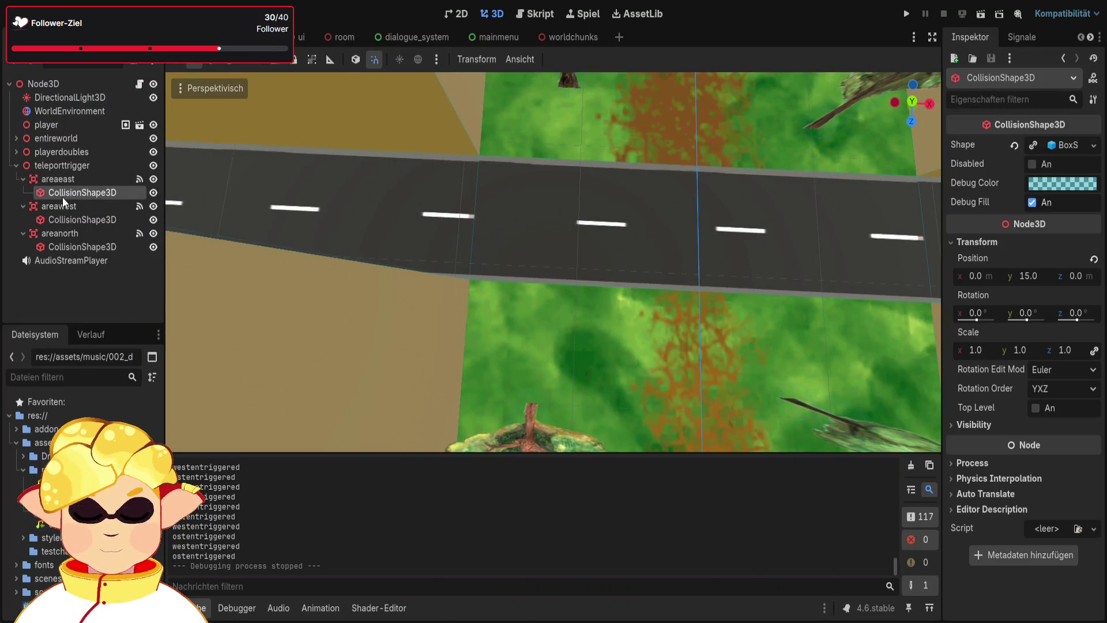
left_click(68, 224)
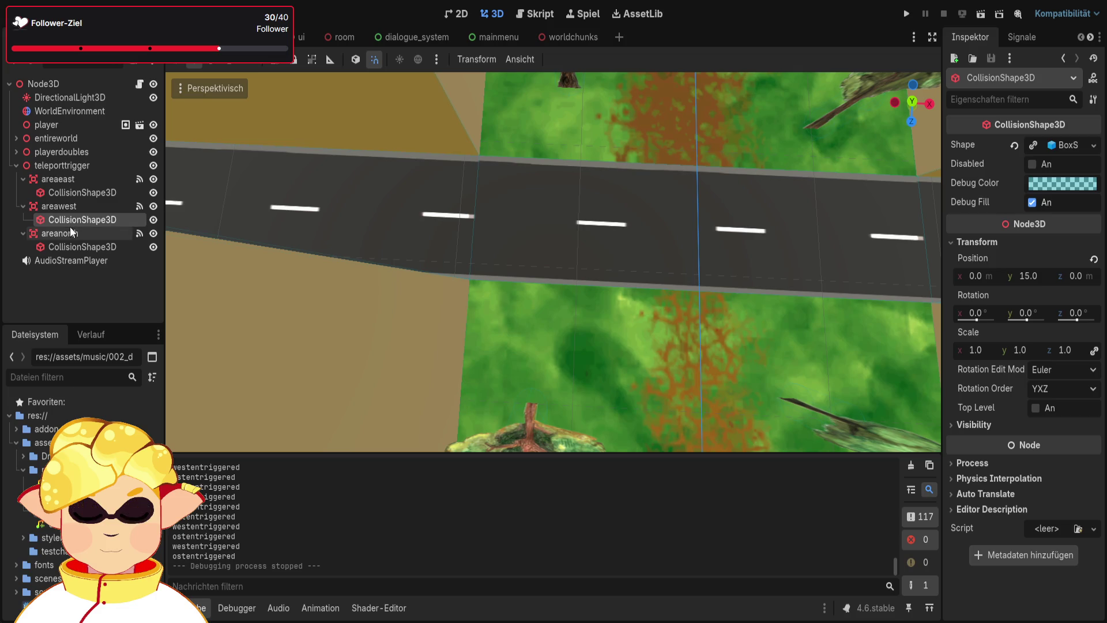
double_click(68, 223)
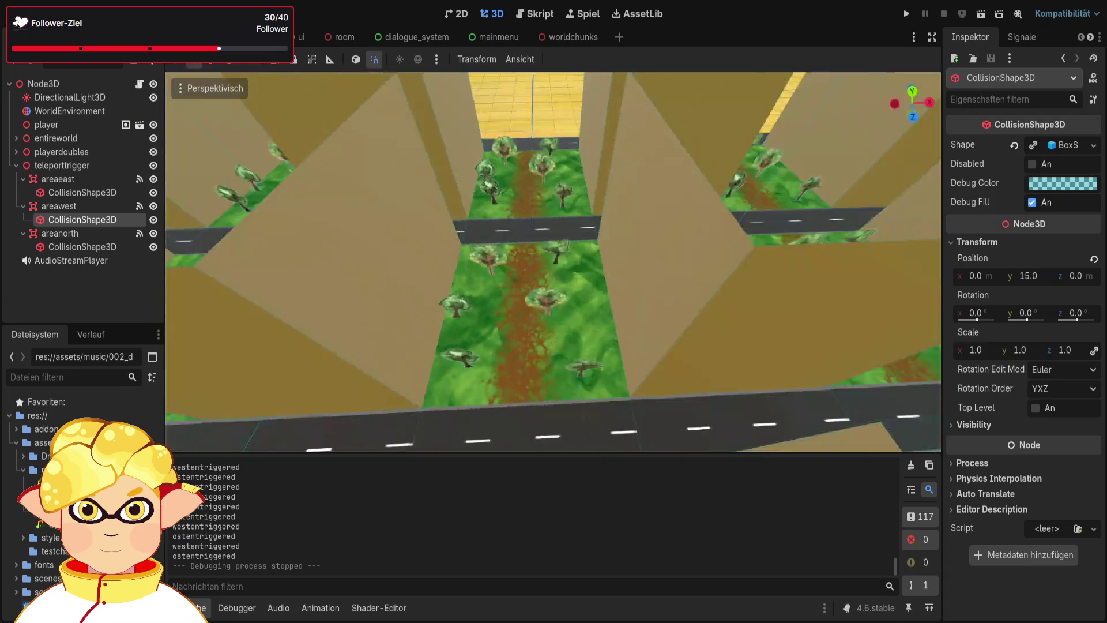
Run the scene, walk through the east and west triggers, then stop the game
left_click(981, 14)
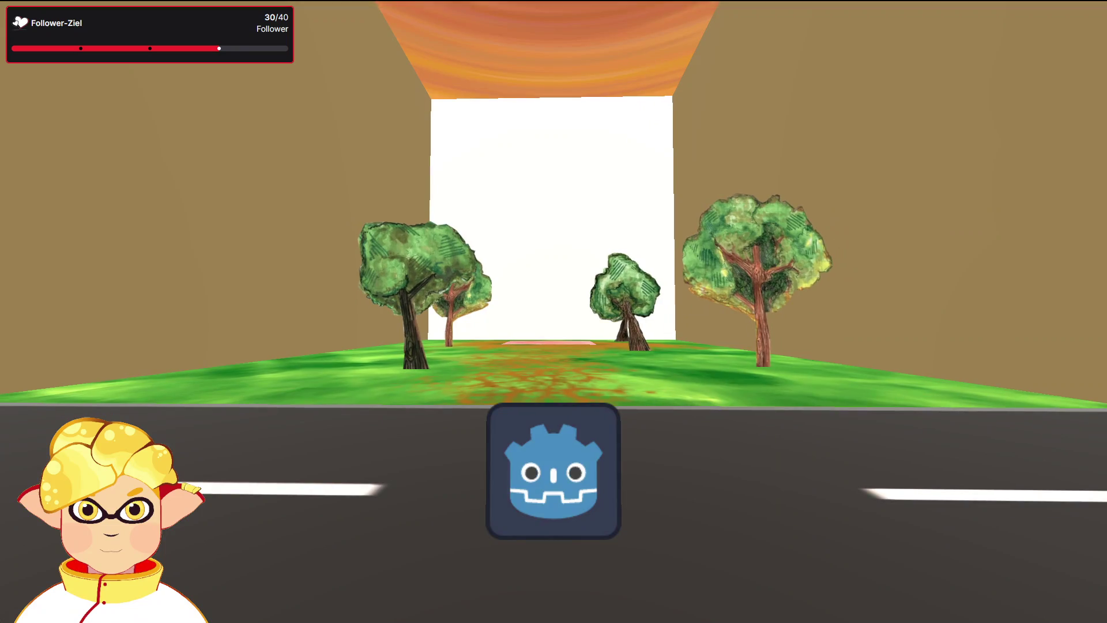
key("F8")
scroll(626, 338, "down", 5)
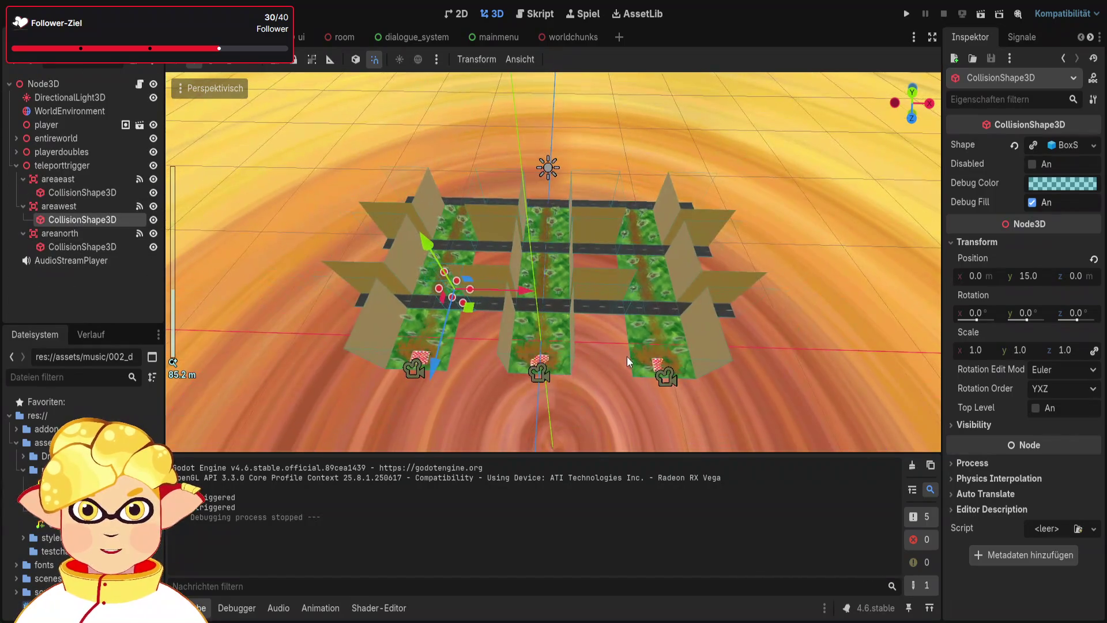
Clear the selection, check areawest and areaeast, then select the teleporttrigger parent node
left_click(617, 372)
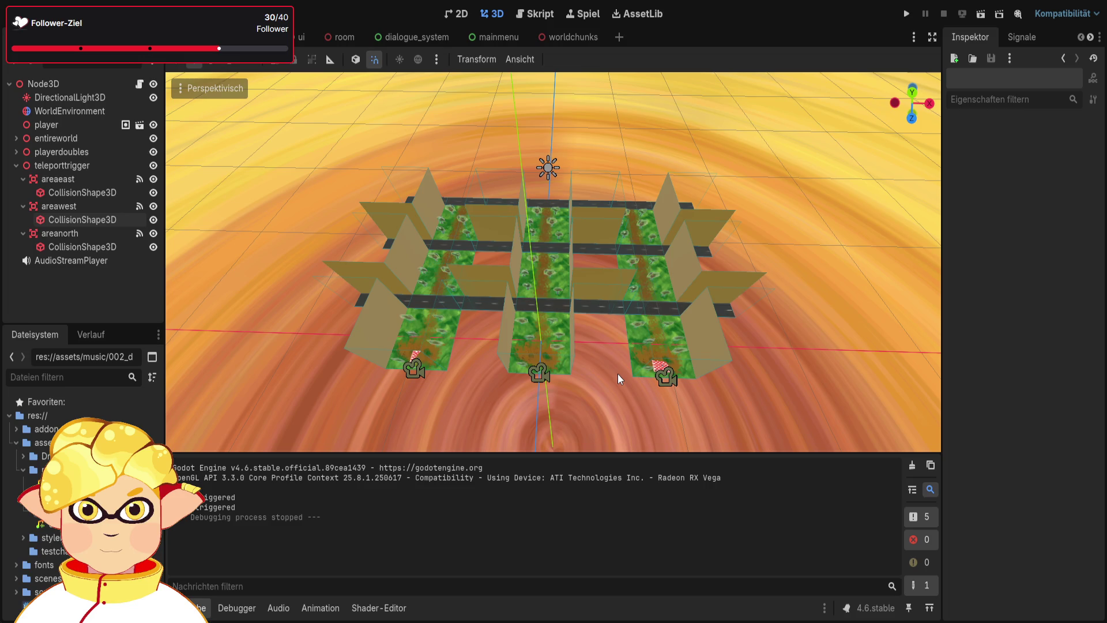
scroll(632, 363, "up", 3)
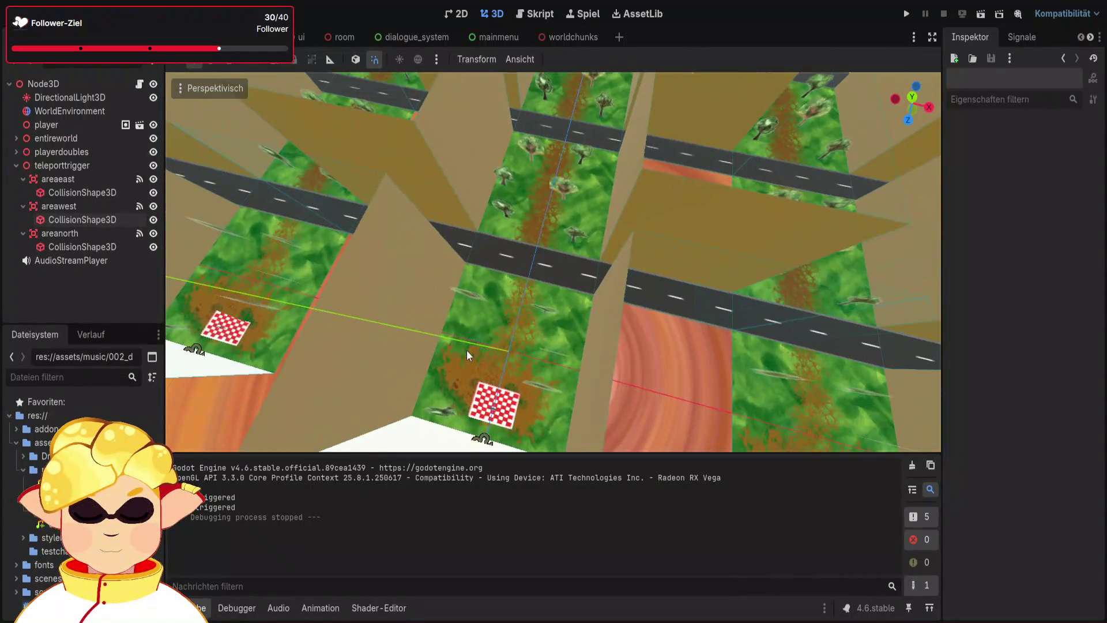
left_click(92, 223)
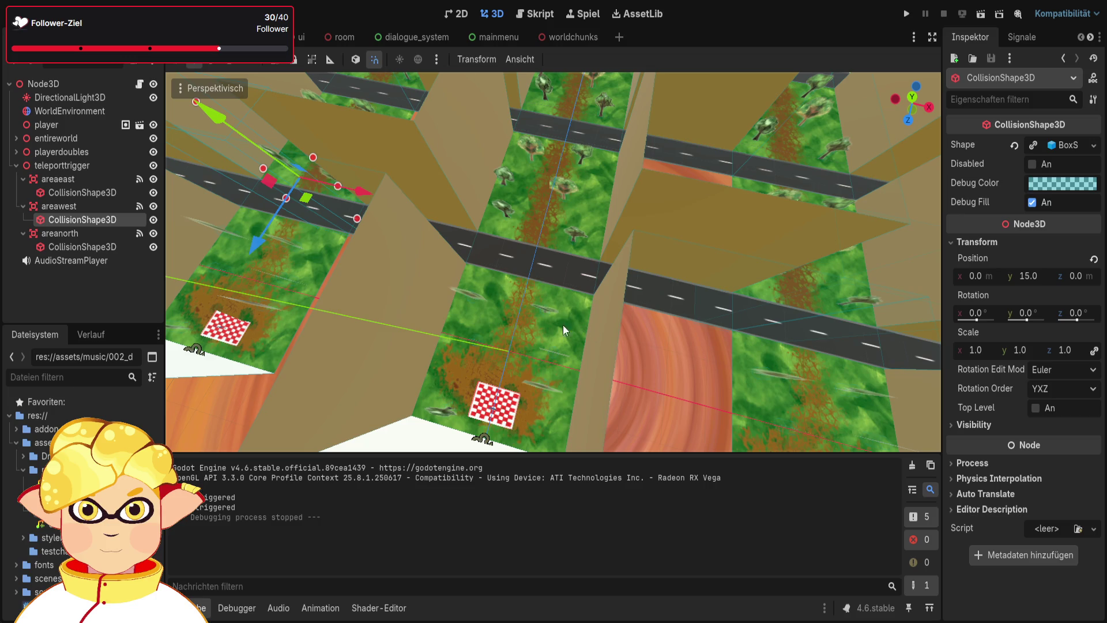
left_click(97, 284)
left_click(56, 177)
left_click(52, 165)
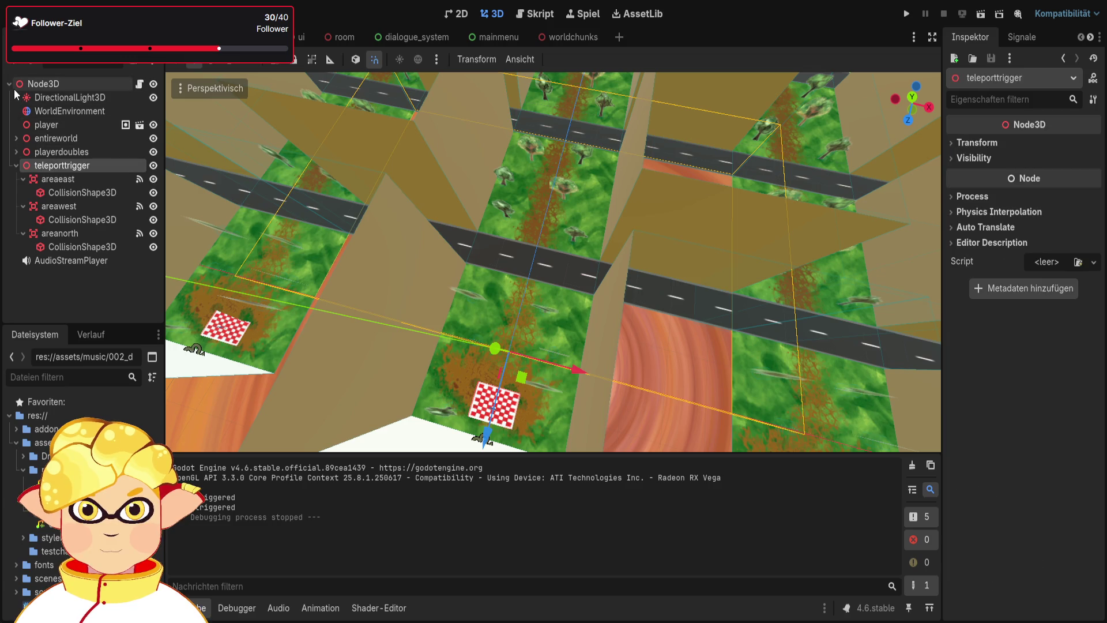
Add a Timer node with a 1.0 s wait time under teleporttrigger, then return to chapter1world.gd
key("ctrl+v")
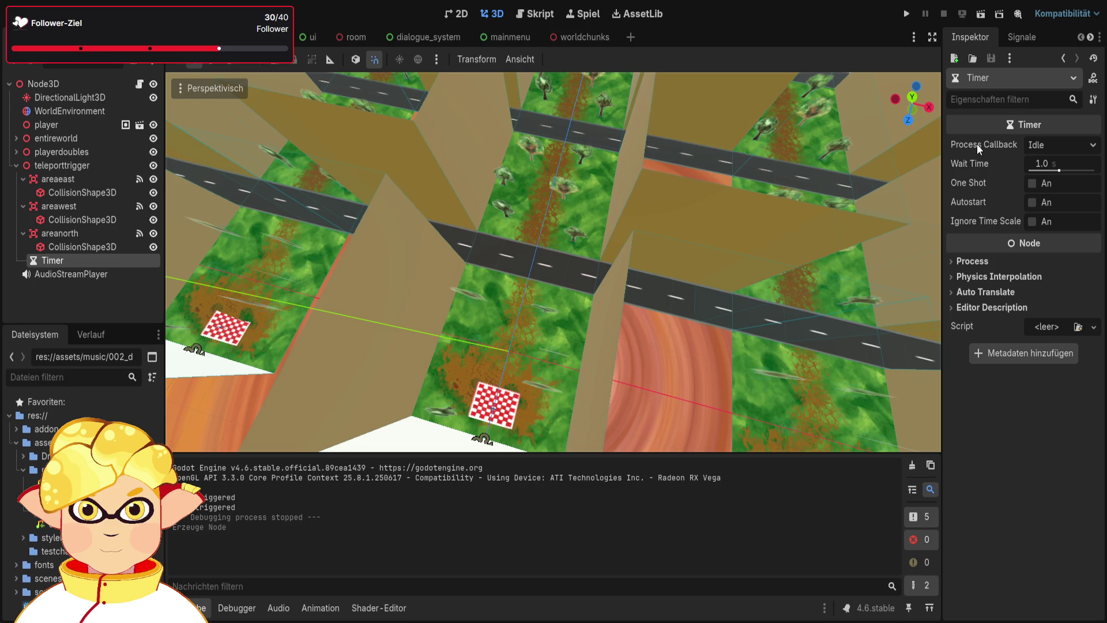
left_click(95, 304)
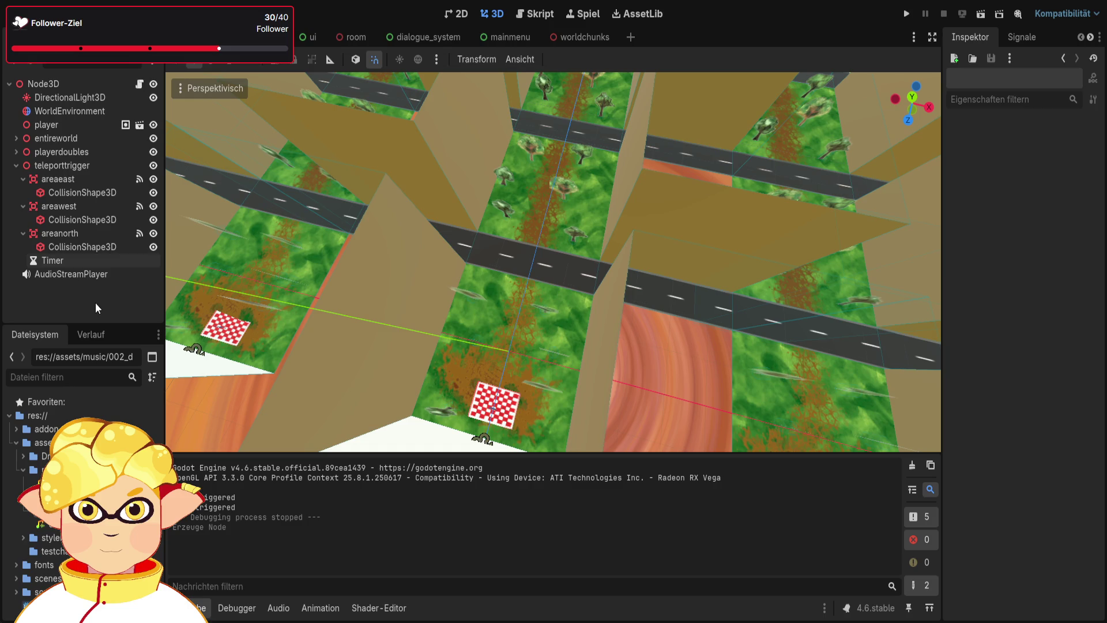
left_click(535, 14)
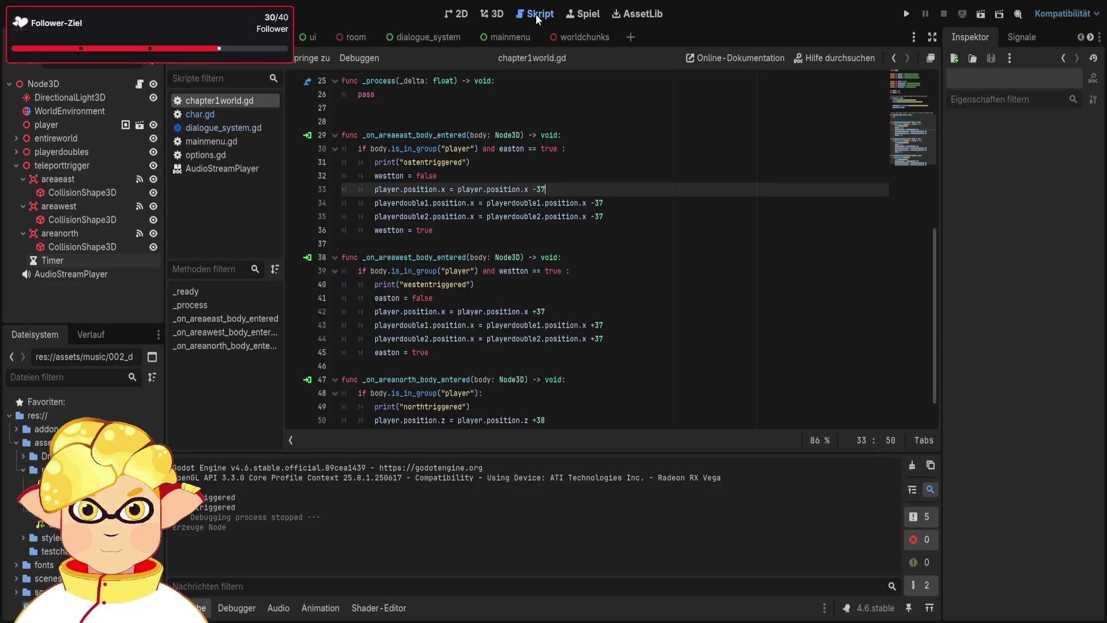
scroll(534, 295, "down", 2)
scroll(522, 299, "up", 2)
left_click(533, 298)
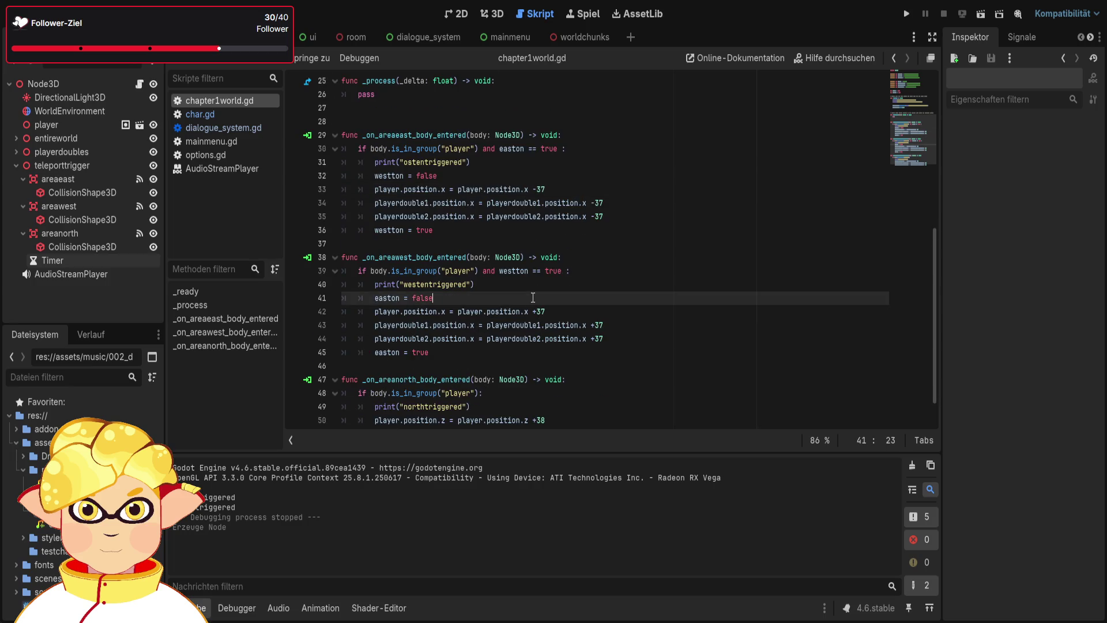
left_click(79, 255)
scroll(505, 228, "up", 8)
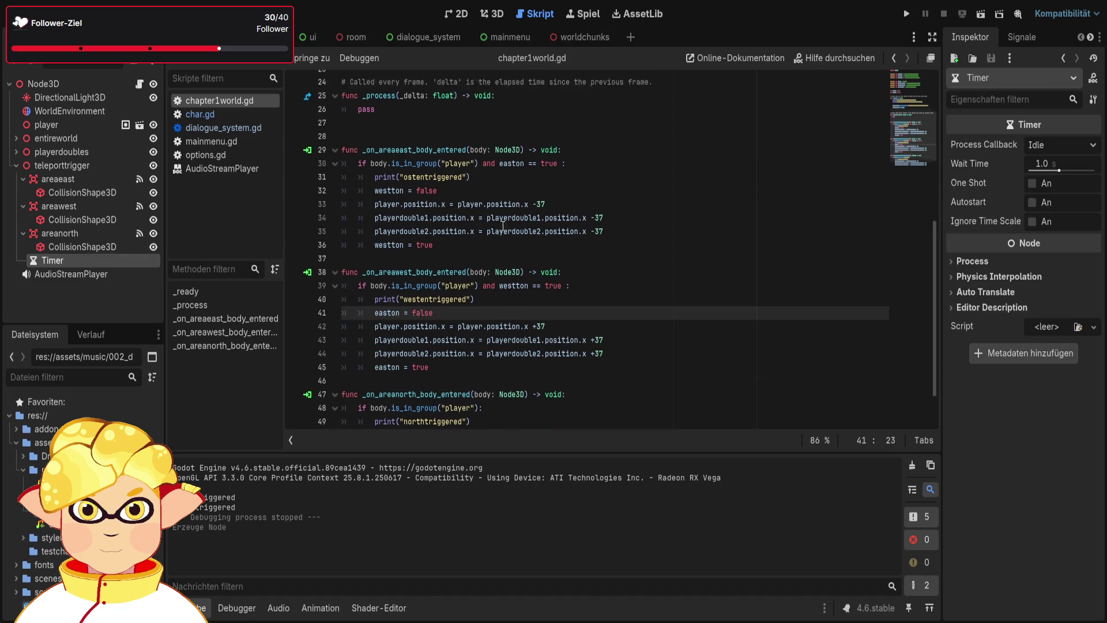
left_click(550, 208)
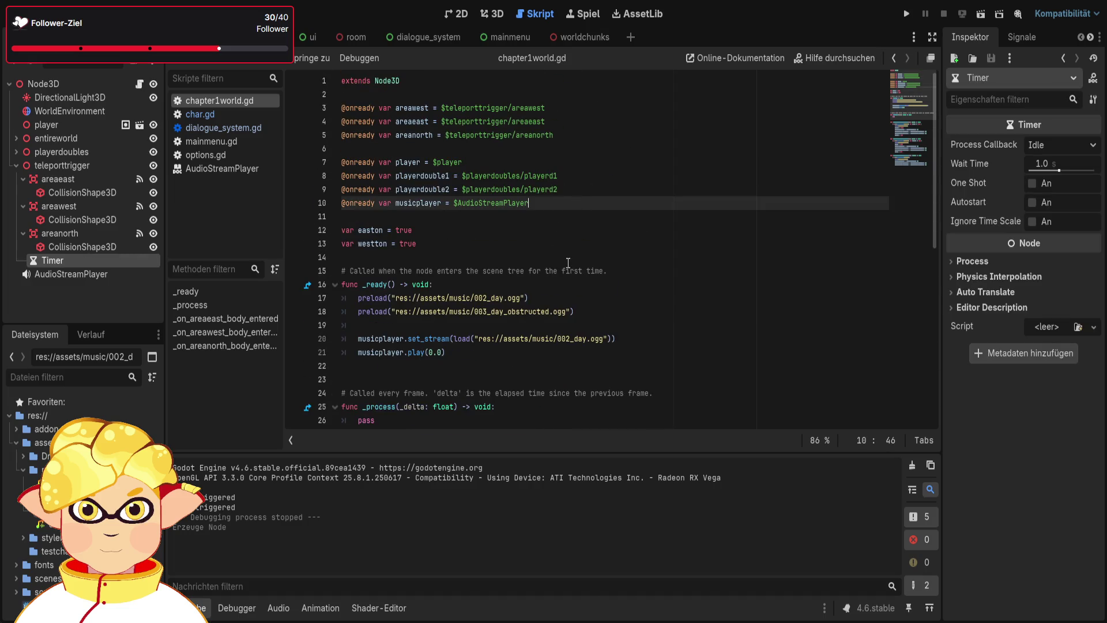
key("Return")
type("@onre")
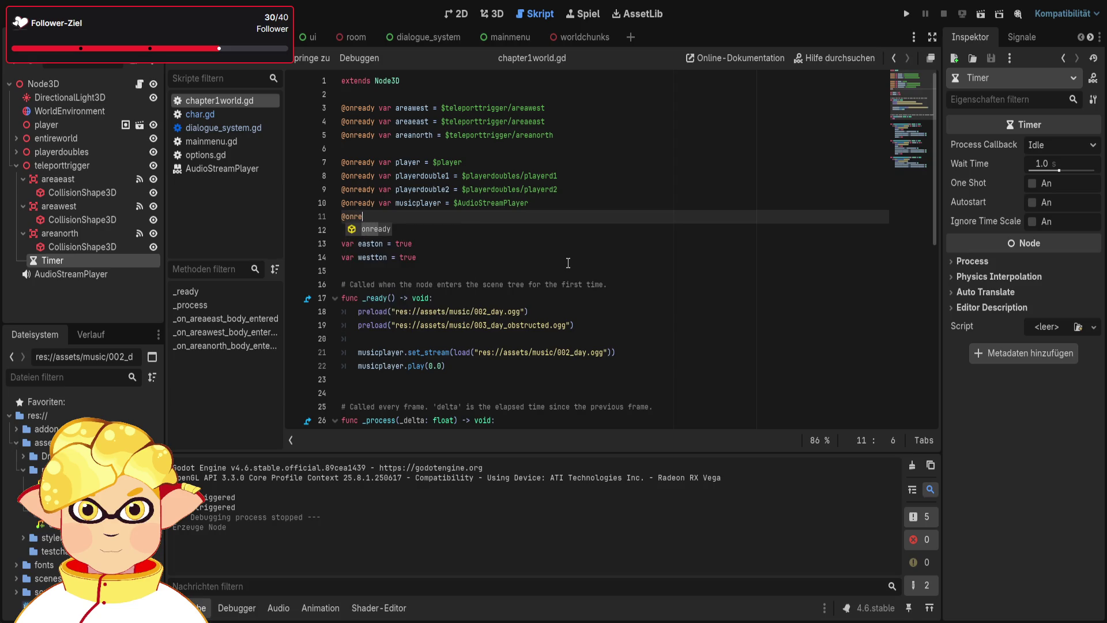
type("var time")
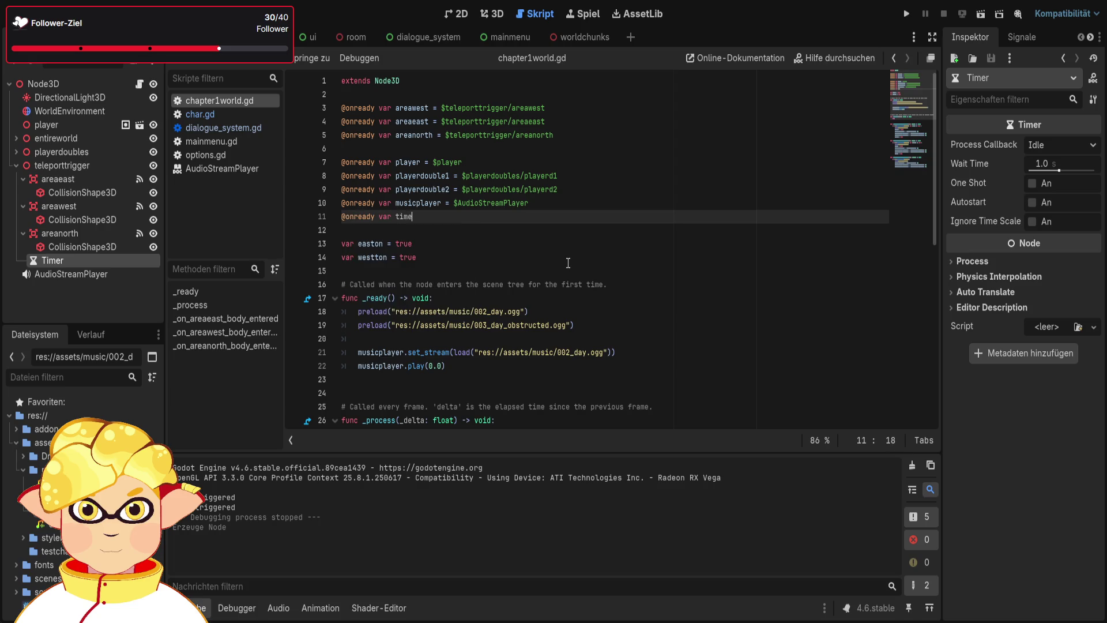
type("$Ti")
key("Return")
key("Down")
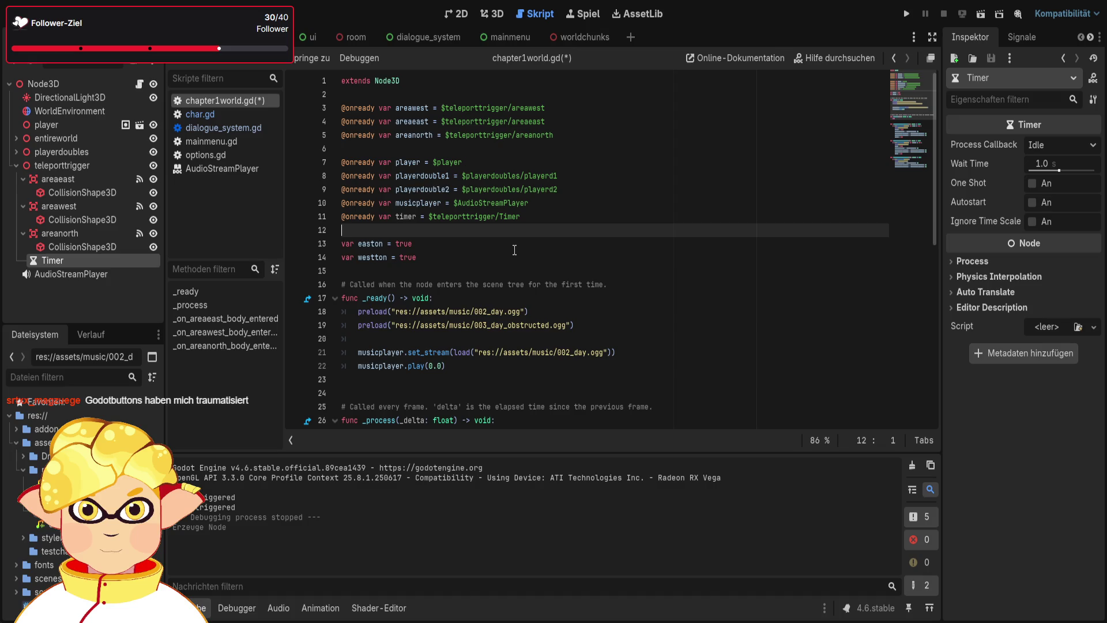
Add timer.start(3) below easton = false in _on_areawest_body_entered and show the Timer's signals
scroll(508, 251, "down", 7)
scroll(505, 252, "up", 7)
scroll(510, 276, "down", 9)
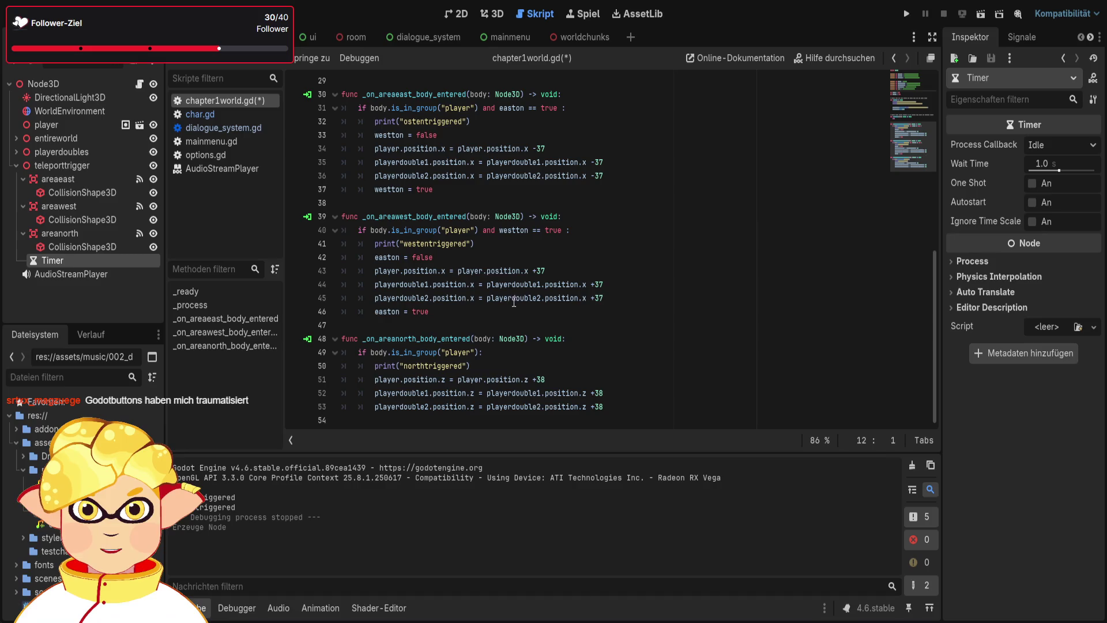
left_click(469, 258)
key("Return")
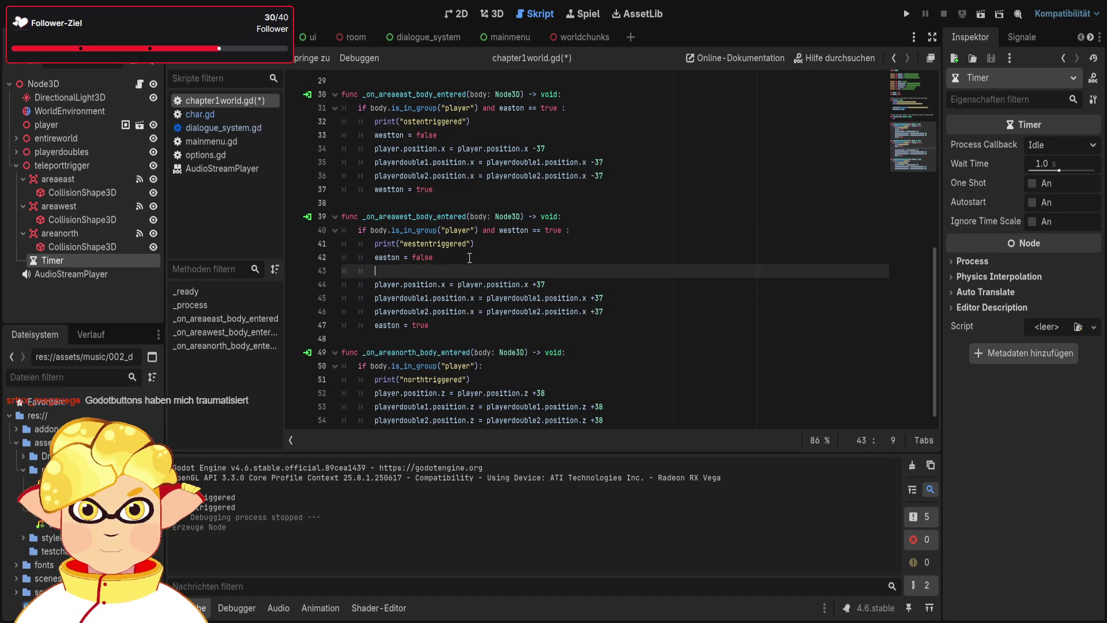
type("timer")
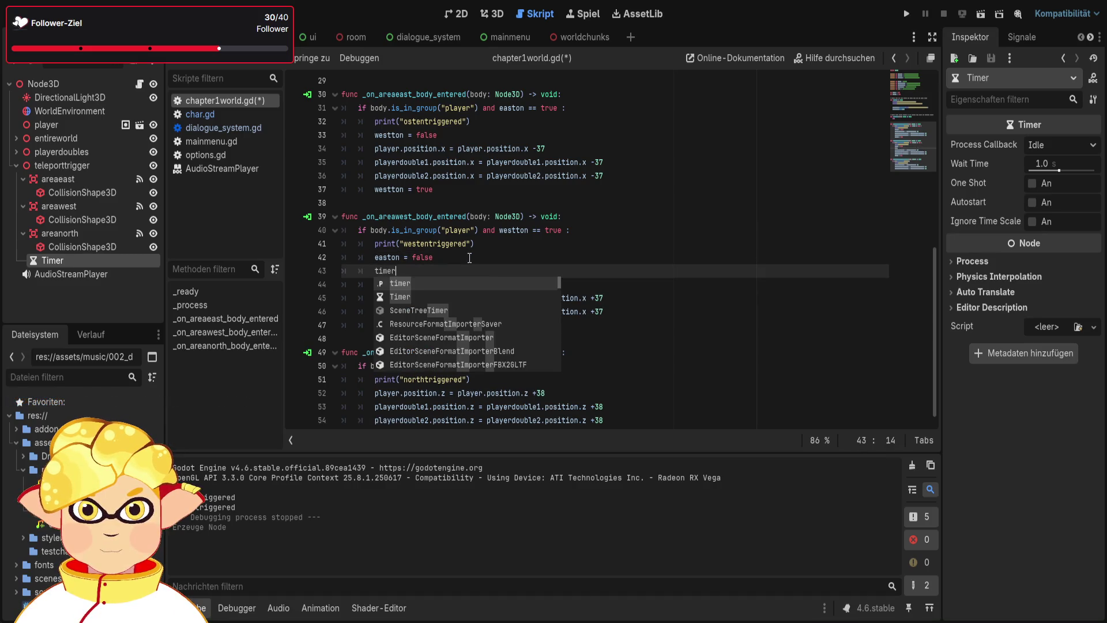
type(".")
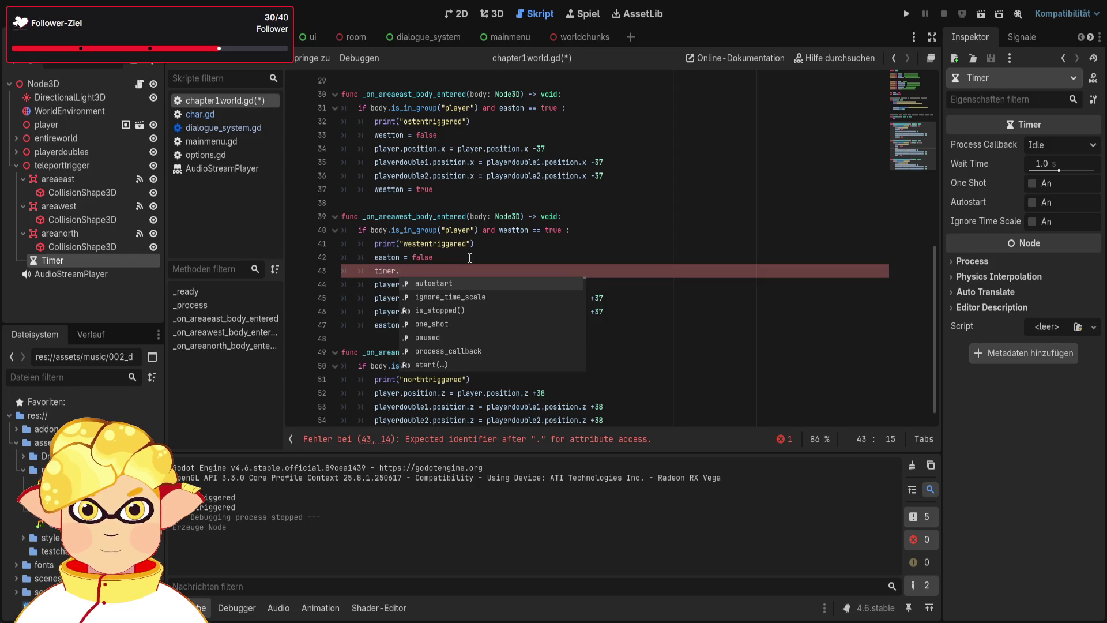
type("start")
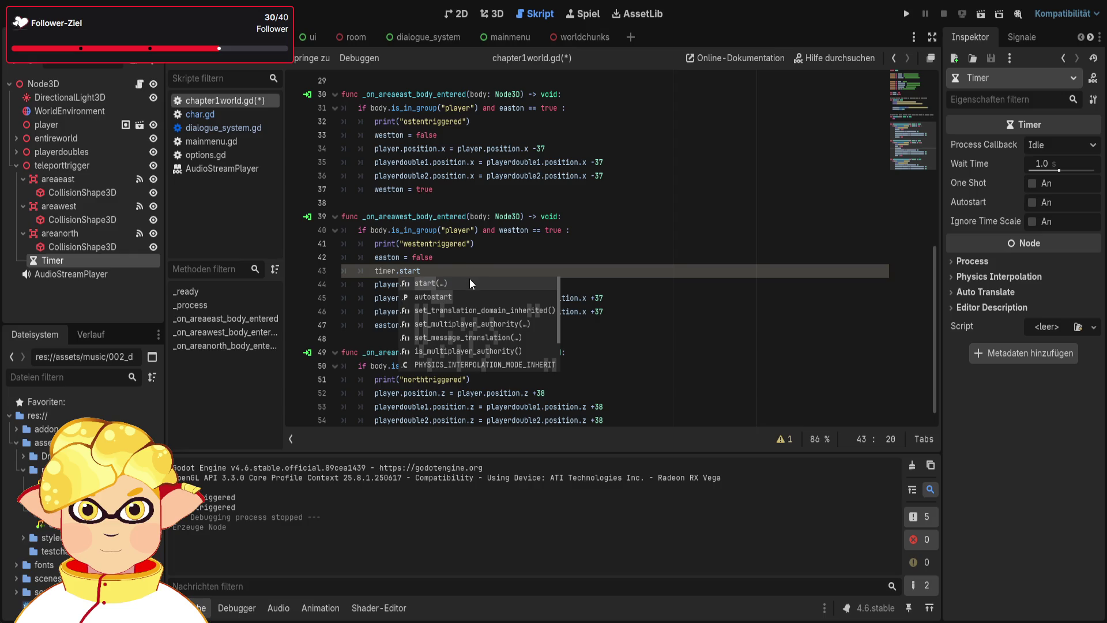
key("Return")
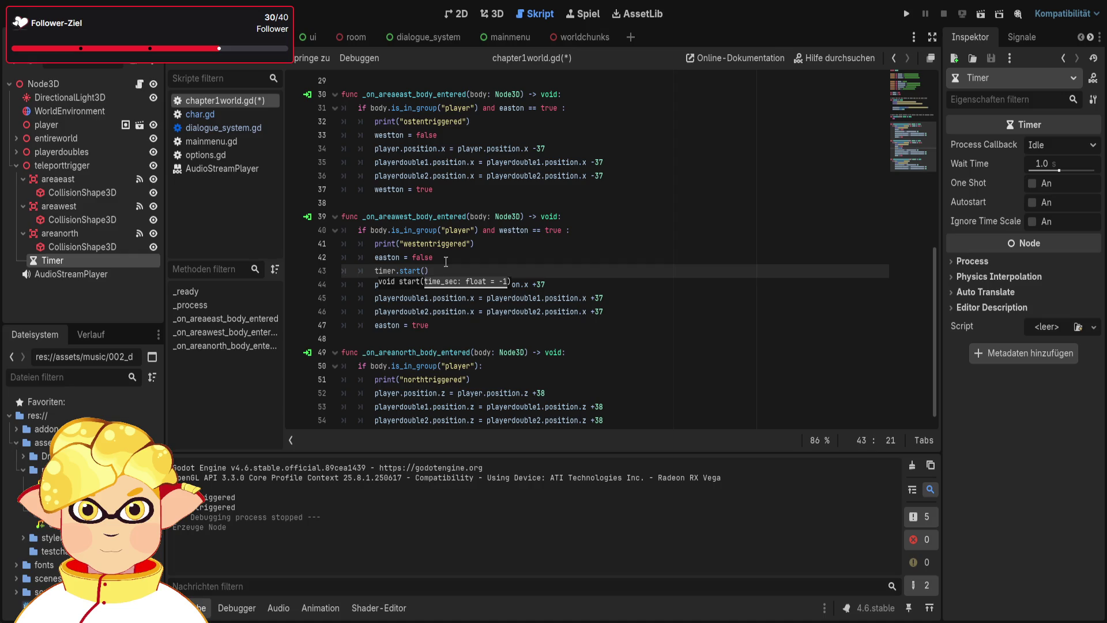
type("1")
key("BackSpace")
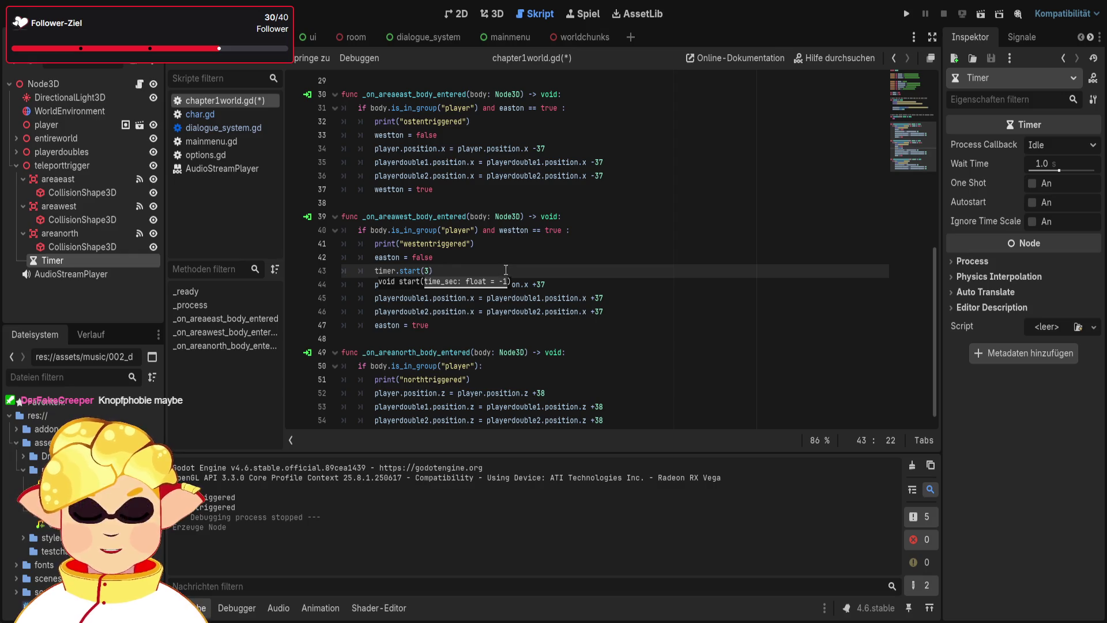
type(")")
scroll(460, 273, "down", 1)
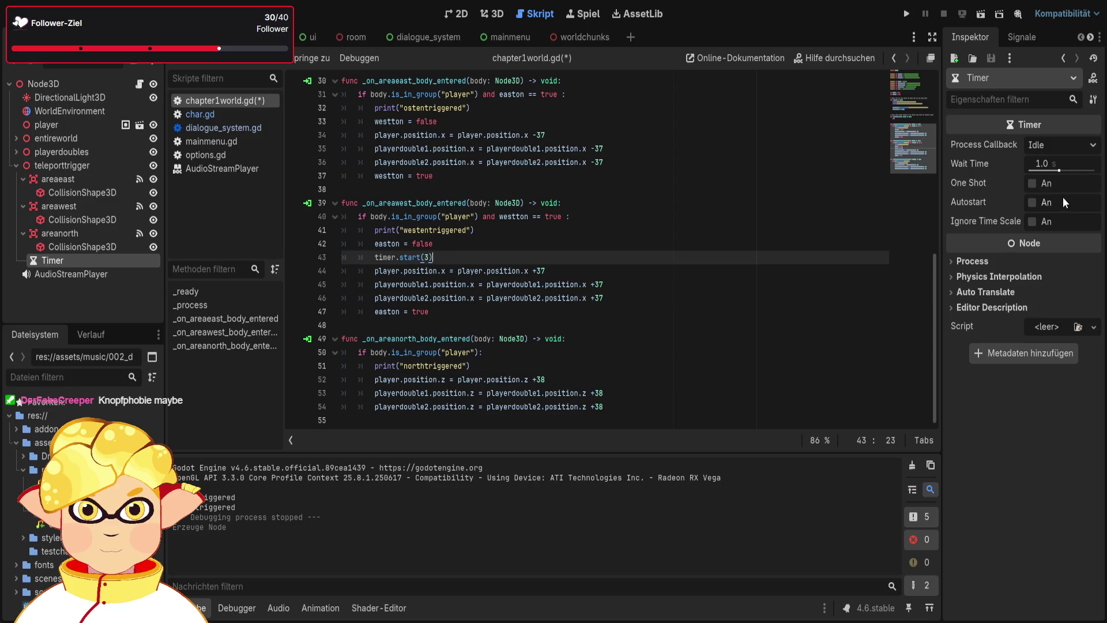
left_click(1021, 37)
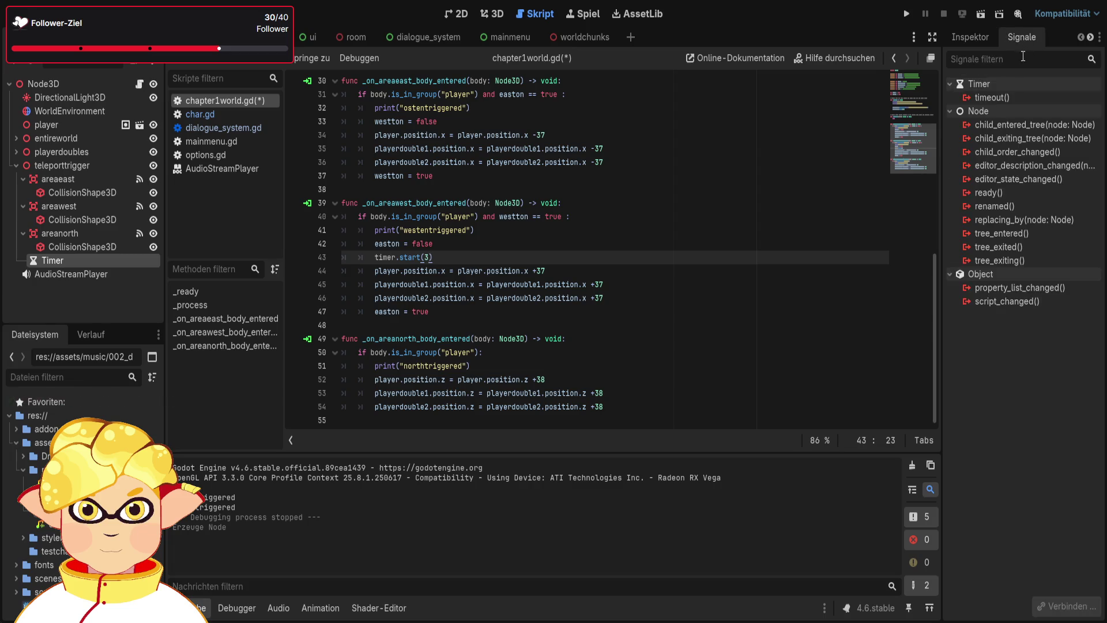
Connect the Timer's timeout signal and write await timer.timeout() in the west handler
left_click(1011, 96)
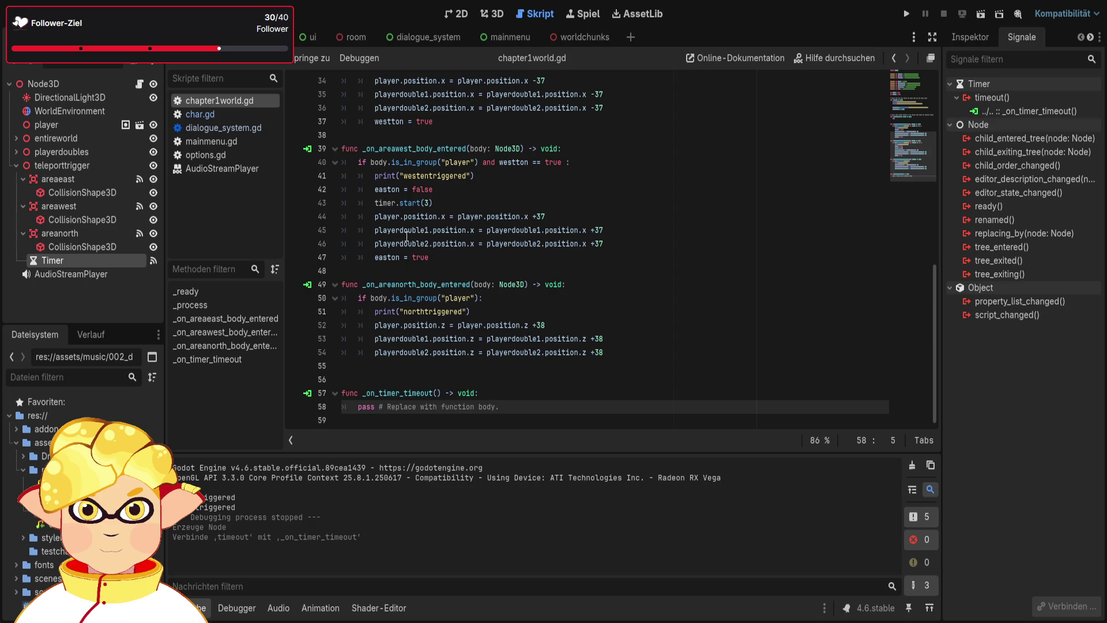
left_click(435, 257)
scroll(396, 295, "up", 1)
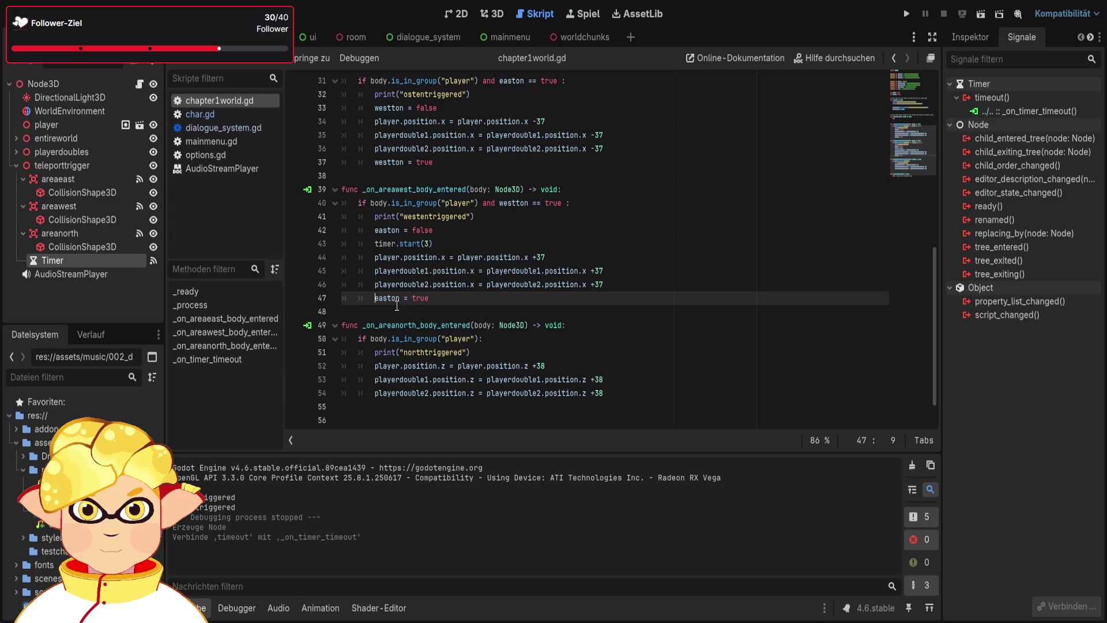
type("awai")
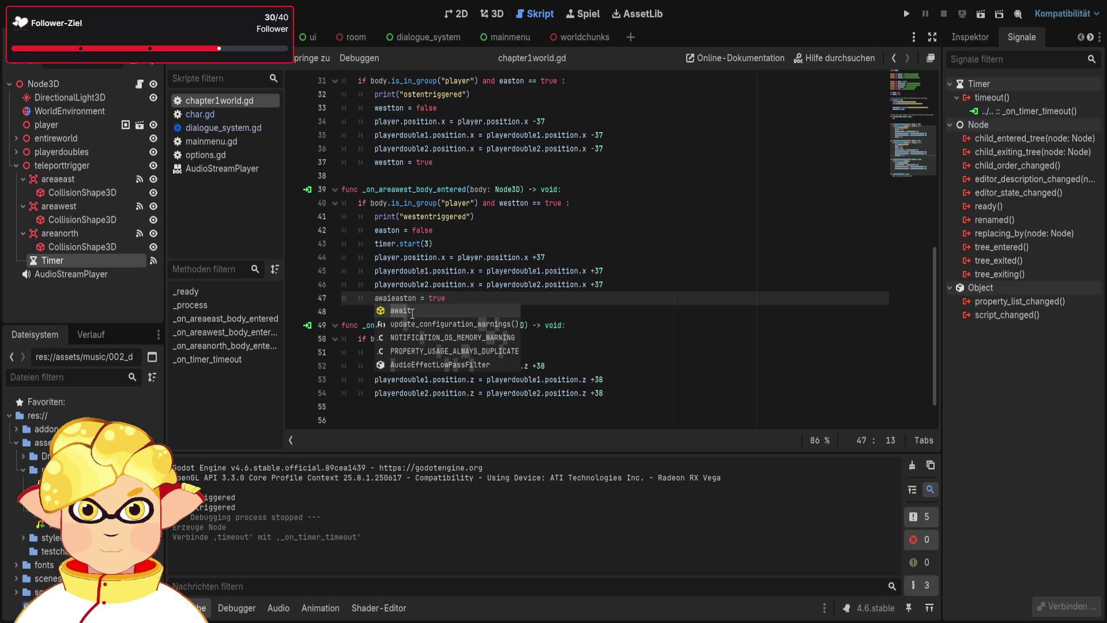
type("t timer")
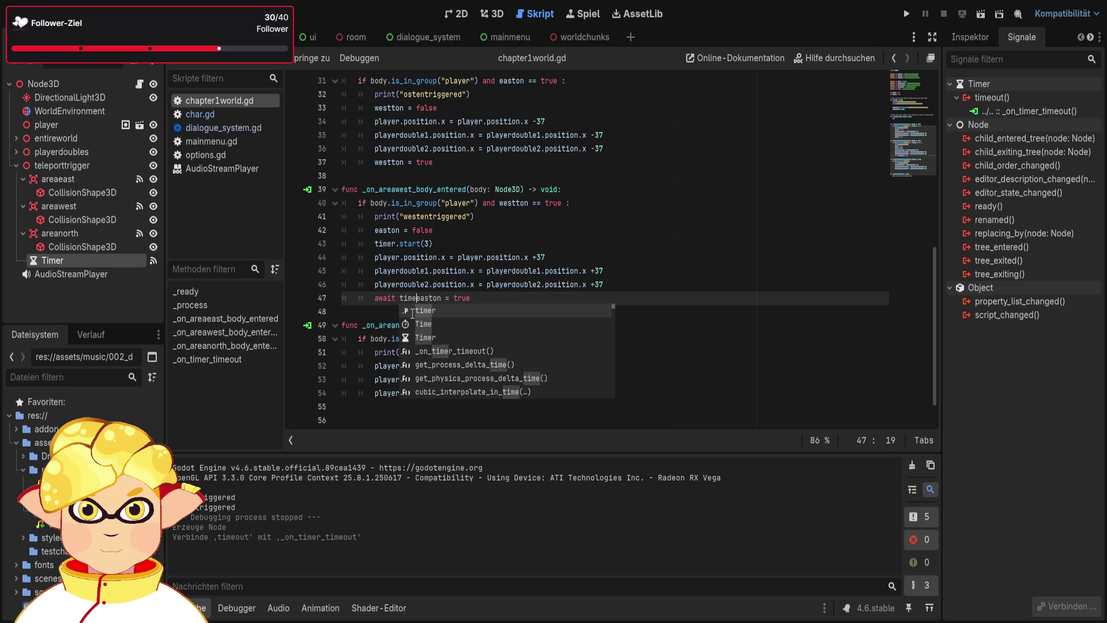
type(".t")
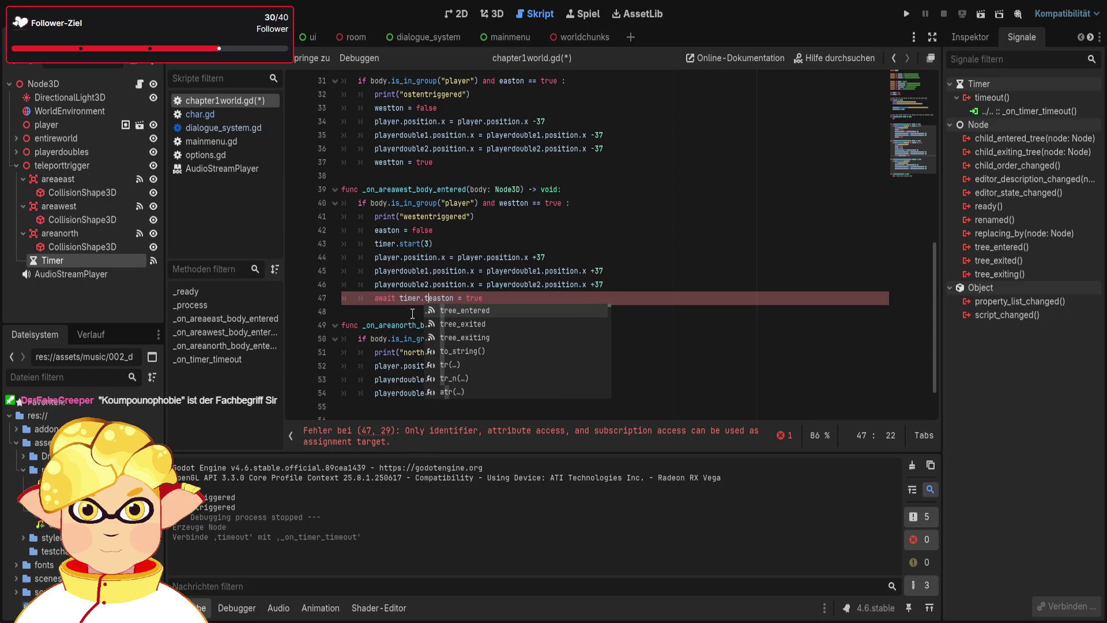
type("ime")
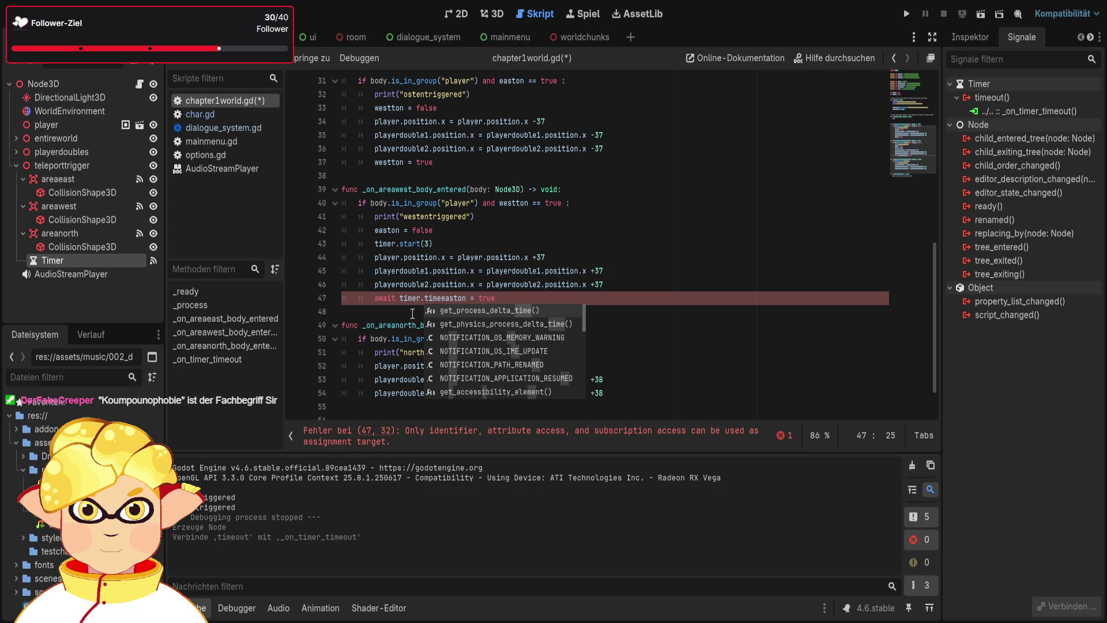
type("out")
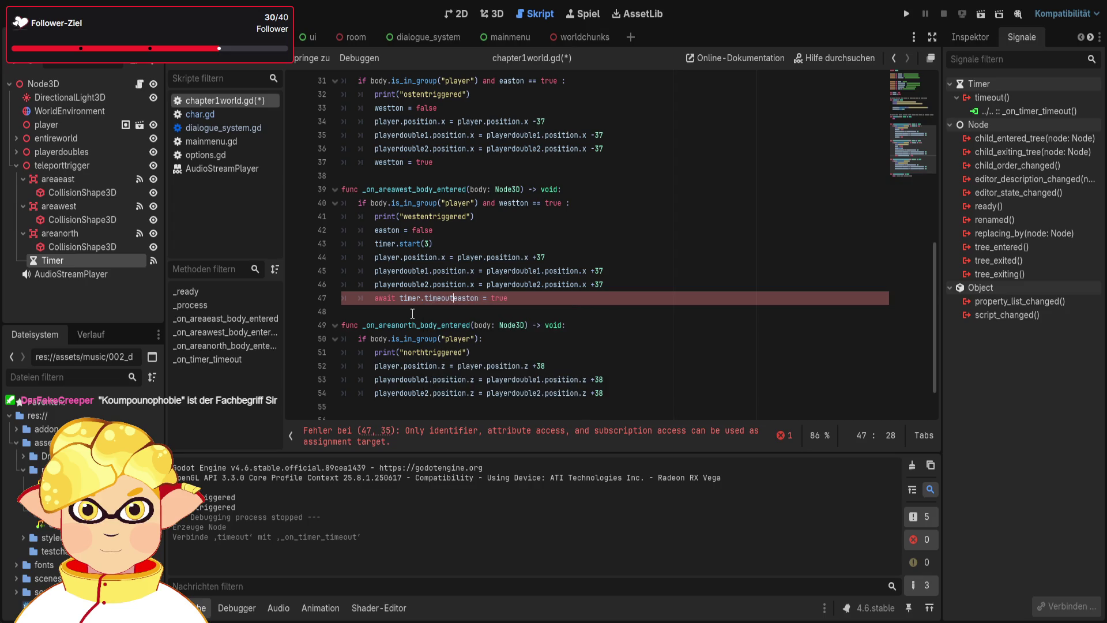
type("()")
left_click_drag(533, 297, 462, 298)
key("ctrl+c")
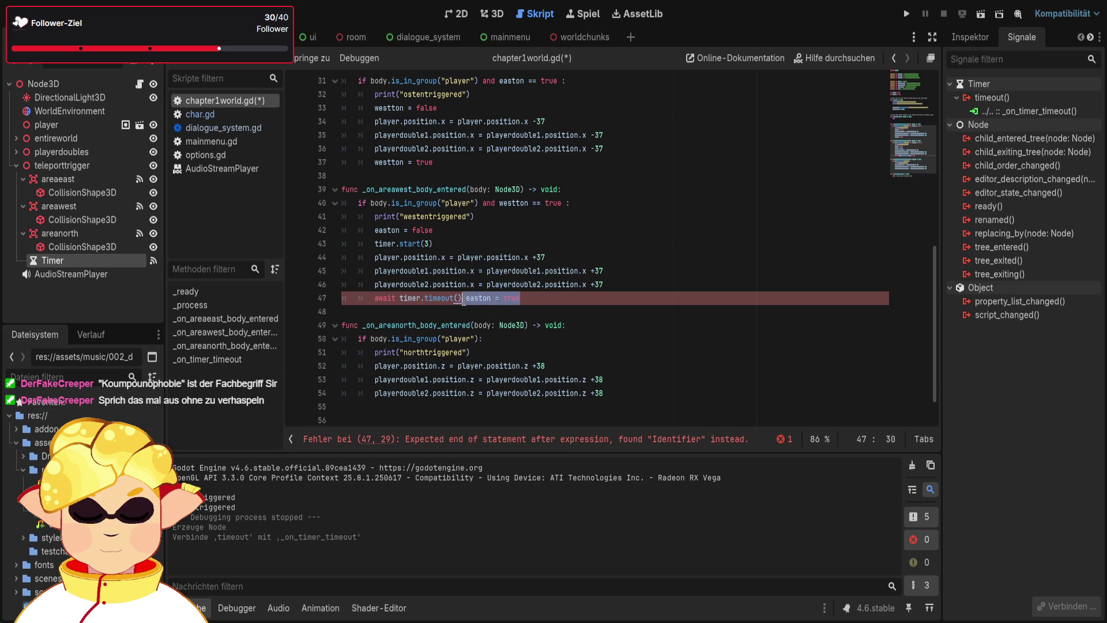
key("BackSpace")
Place easton = true on line 48 below the await, fixing its indentation
left_click(471, 311)
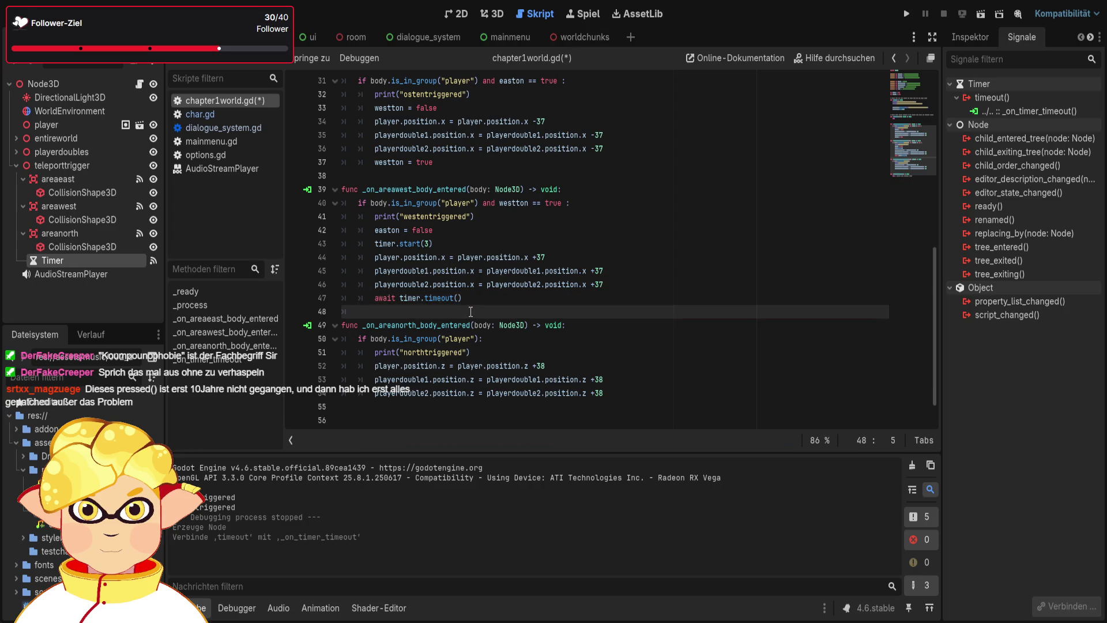
key("Return")
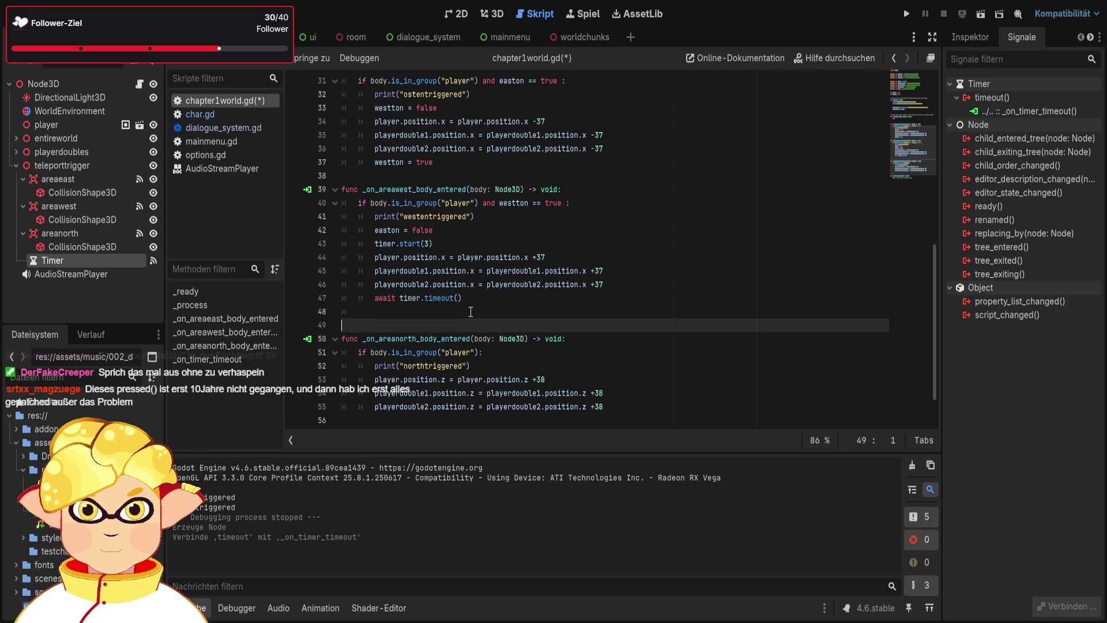
left_click(471, 312)
key("ctrl+v")
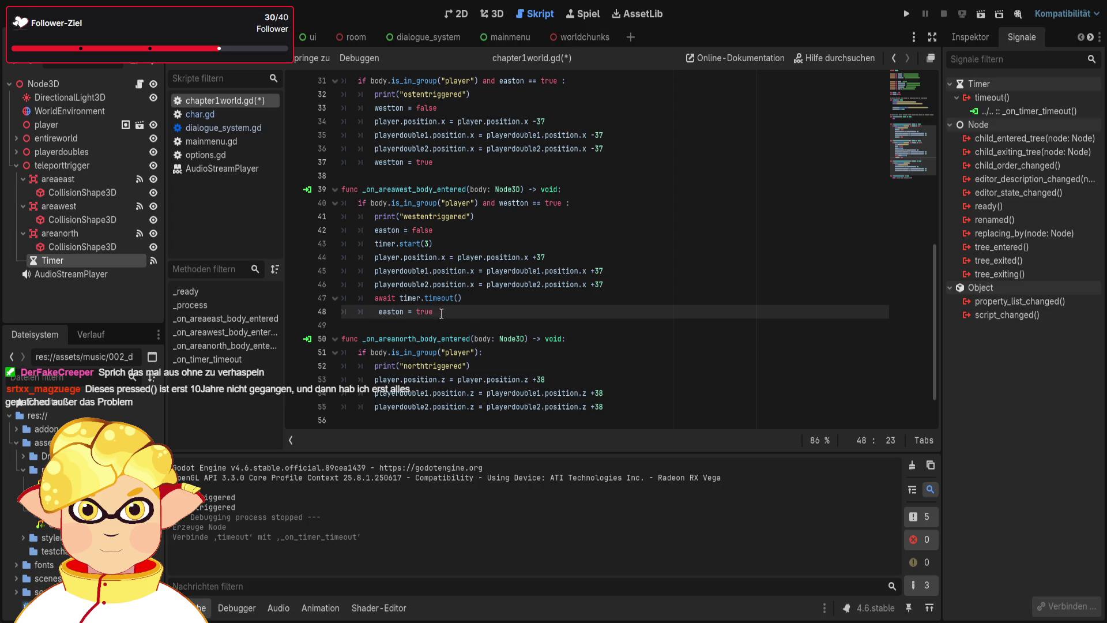
key("Home")
key("BackSpace")
key("End")
scroll(578, 316, "down", 1)
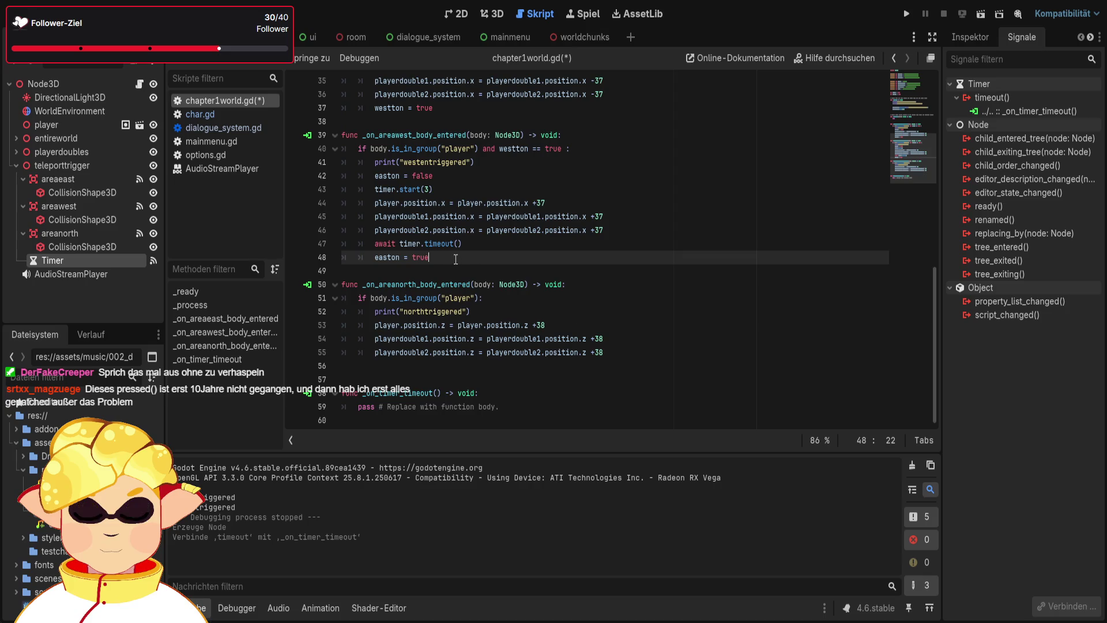
Copy the await and easton lines into _on_areanorth_body_entered, changing easton to weston
left_click_drag(454, 261, 341, 243)
key("BackSpace")
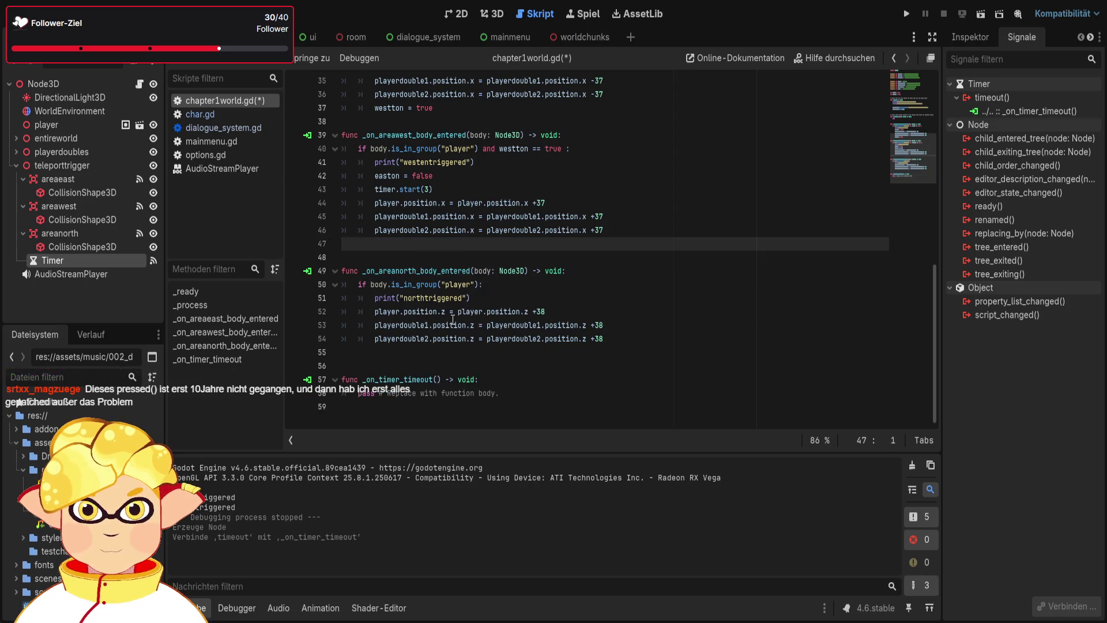
key("ctrl+z")
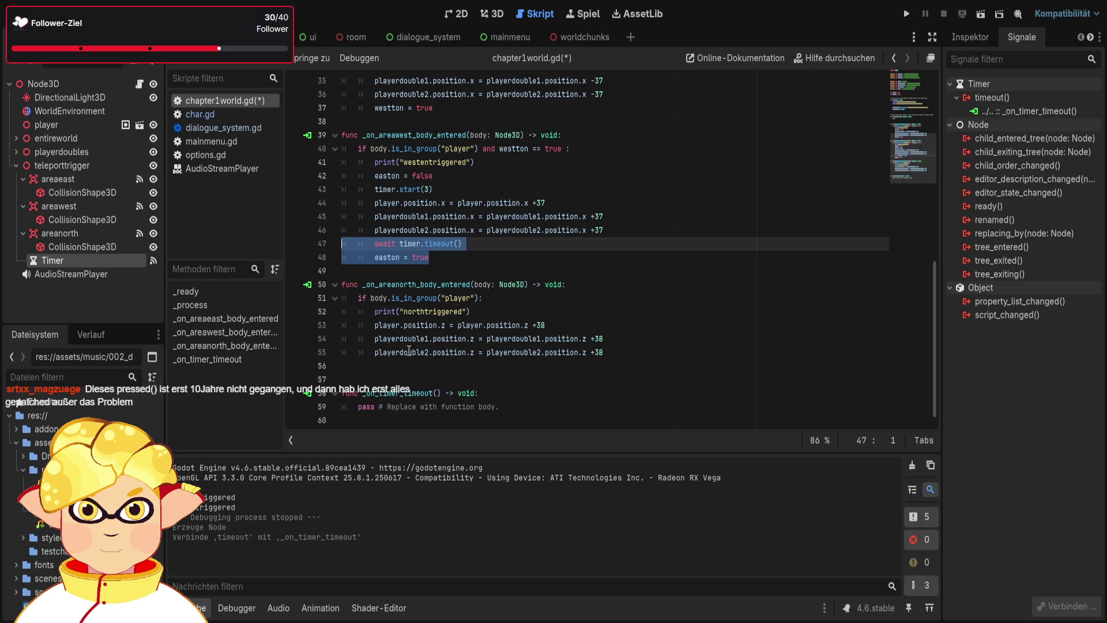
key("ctrl+c")
left_click(418, 365)
key("ctrl+v")
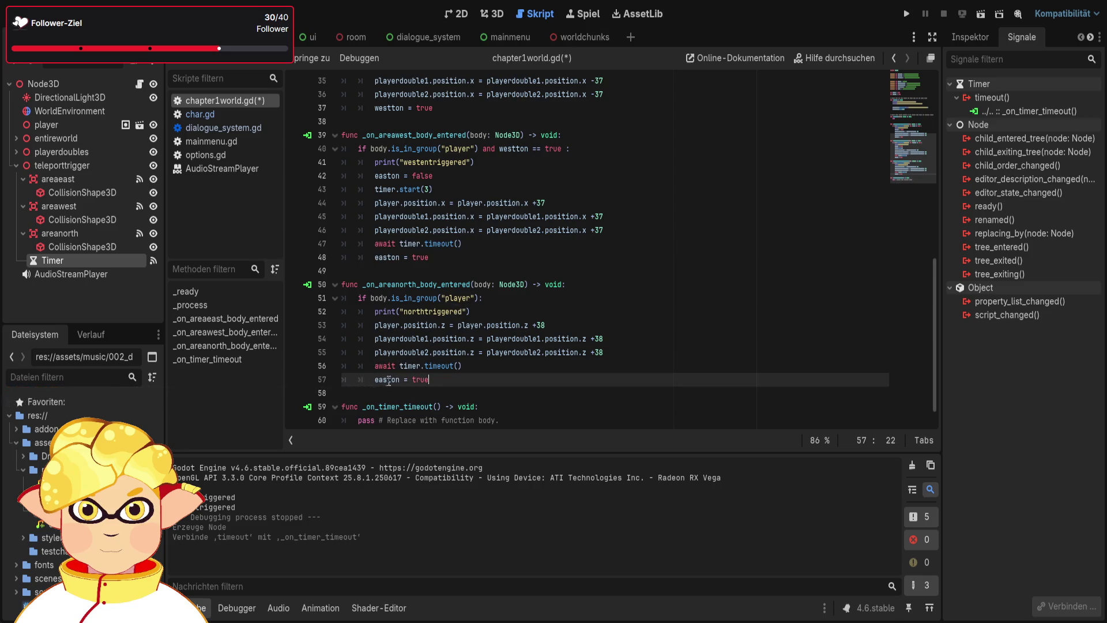
key("BackSpace")
key("BackSpace")
key("BackSpace")
type("wes")
left_click(446, 383)
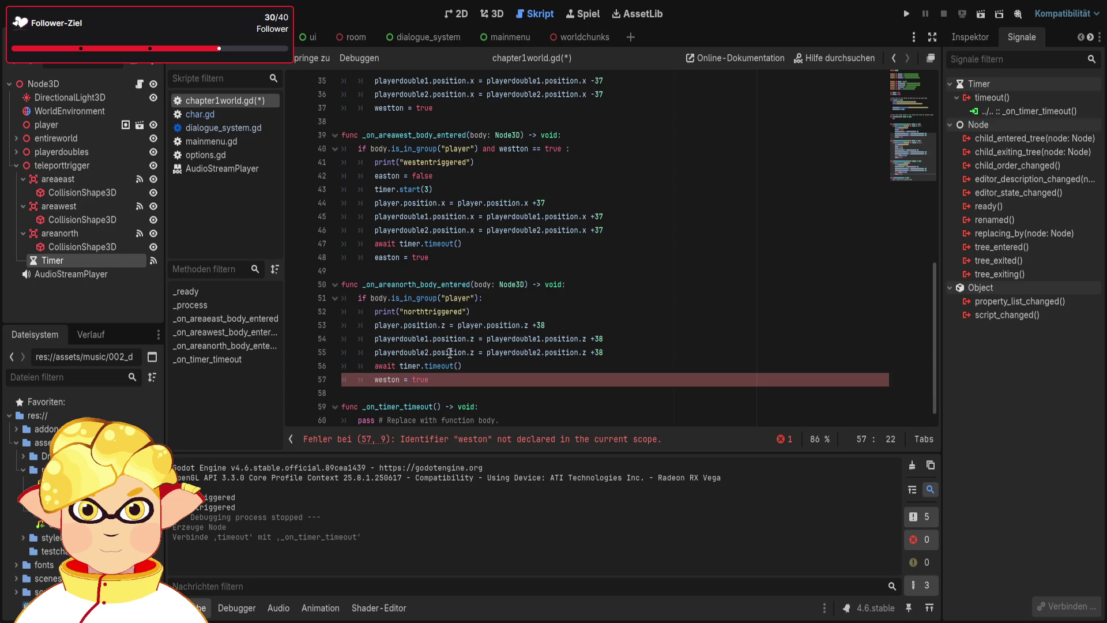
left_click_drag(455, 192, 336, 199)
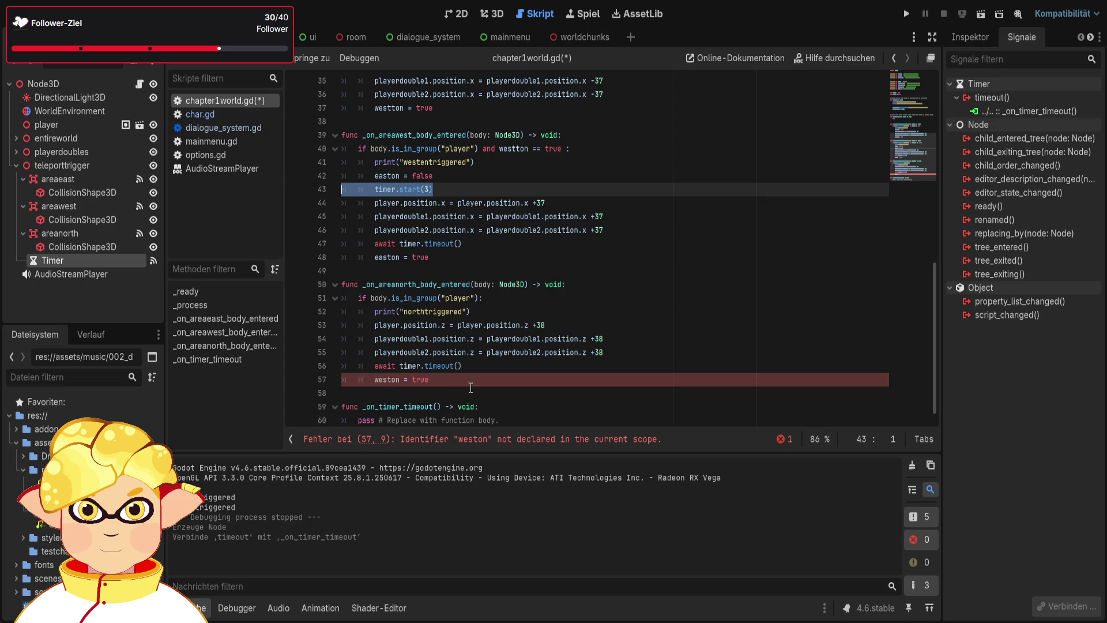
Paste timer.start(3) into the east handler after line 33
scroll(472, 391, "up", 4)
left_click(464, 216)
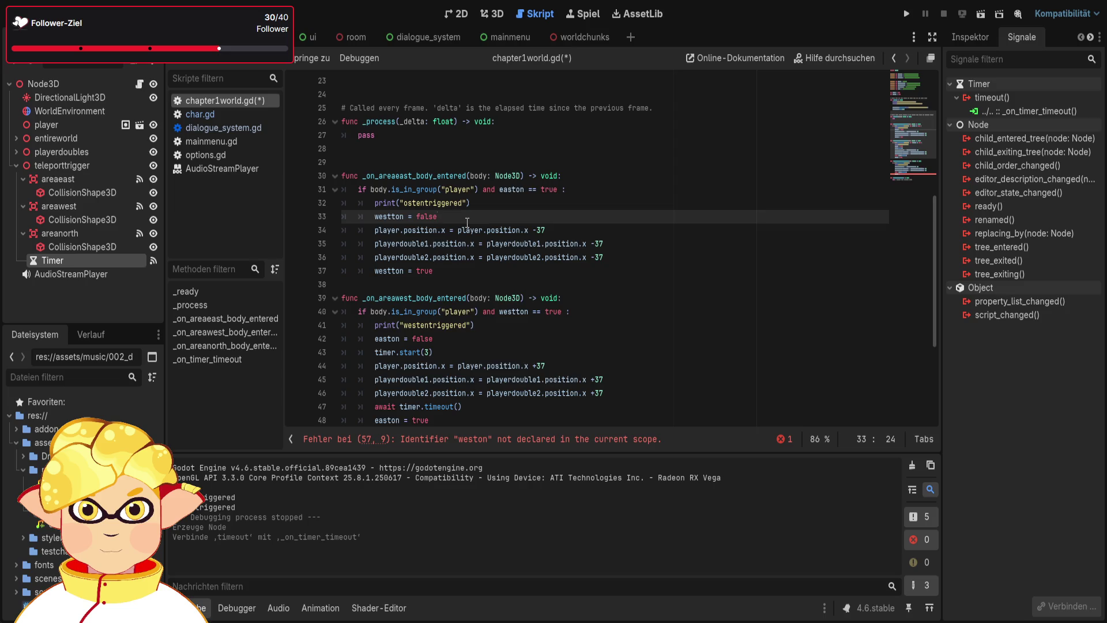
key("Return")
key("ctrl+v")
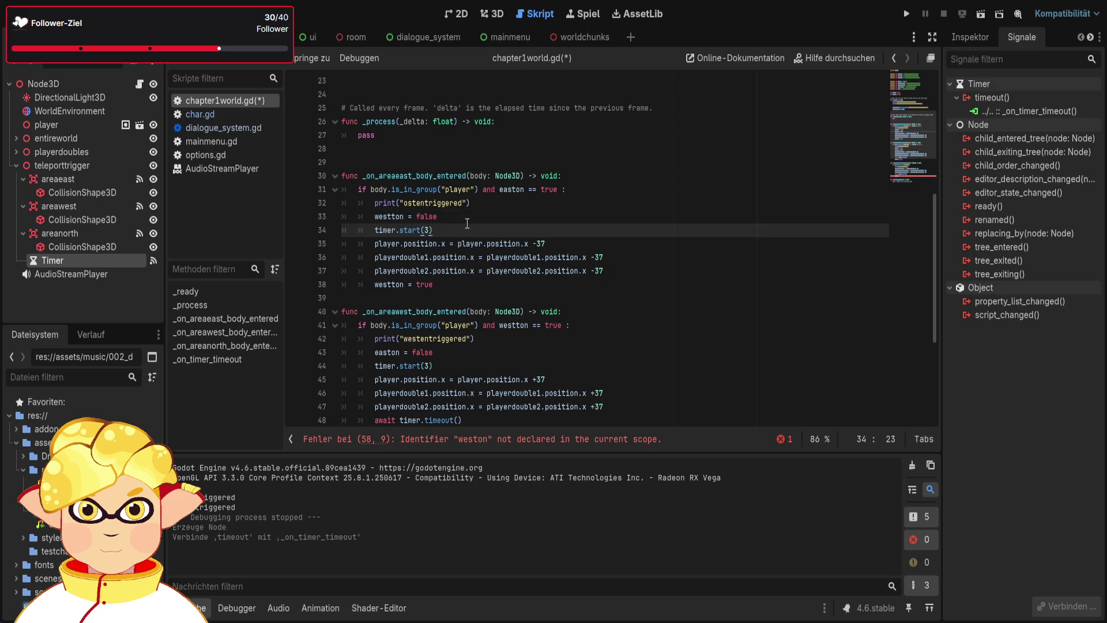
Move the await and weston lines out of the north handler, replacing westton = true
scroll(467, 223, "down", 5)
left_click_drag(448, 366, 338, 359)
key("ctrl+x")
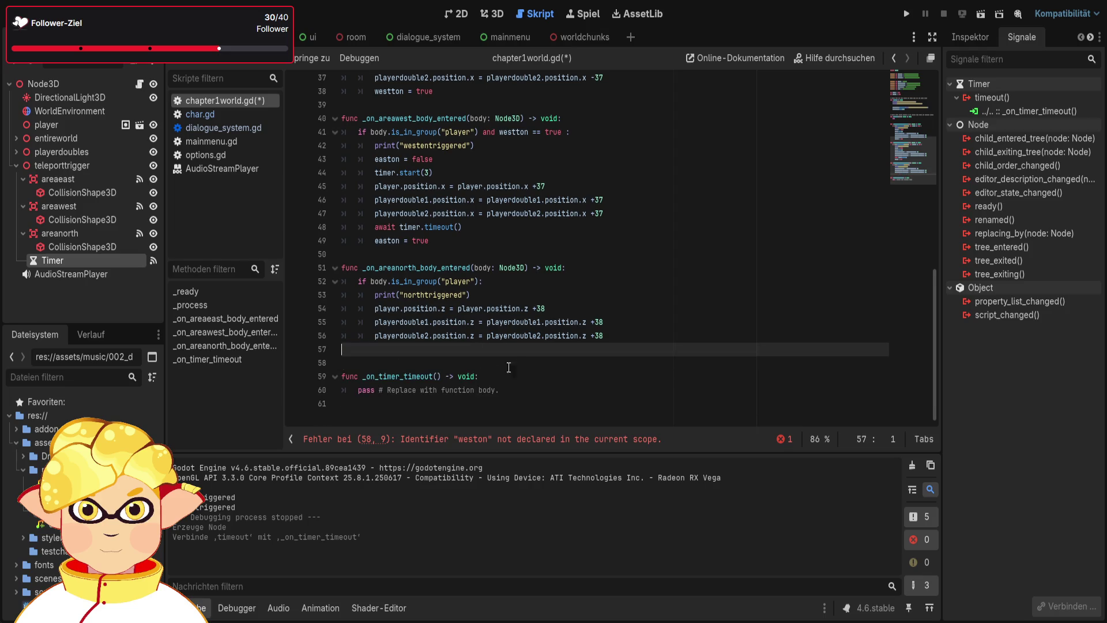
scroll(577, 307, "up", 6)
scroll(577, 306, "down", 1)
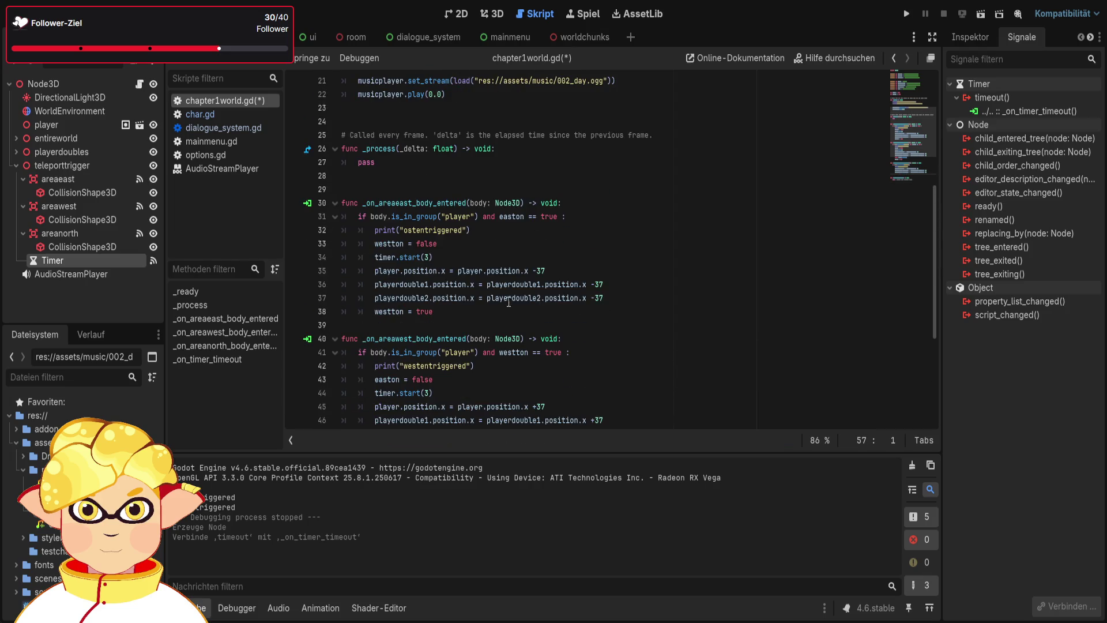
left_click_drag(438, 311, 326, 313)
key("ctrl+v")
scroll(483, 341, "down", 5)
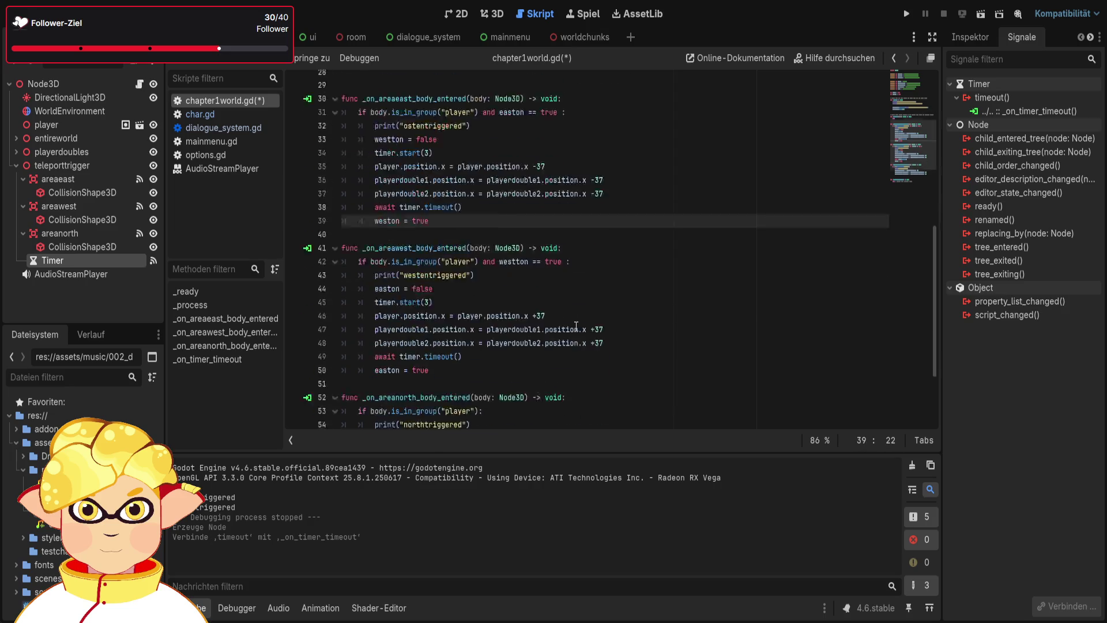
left_click(483, 284)
Rename westton to weston in the declaration and on lines 33 and 42
scroll(429, 222, "up", 7)
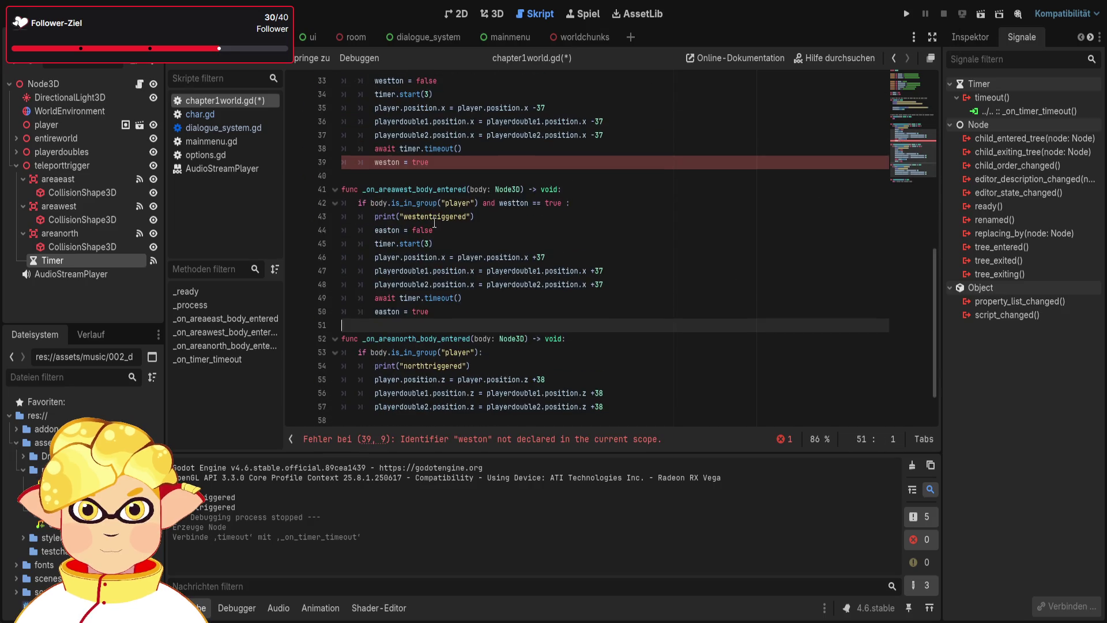
scroll(428, 222, "up", 5)
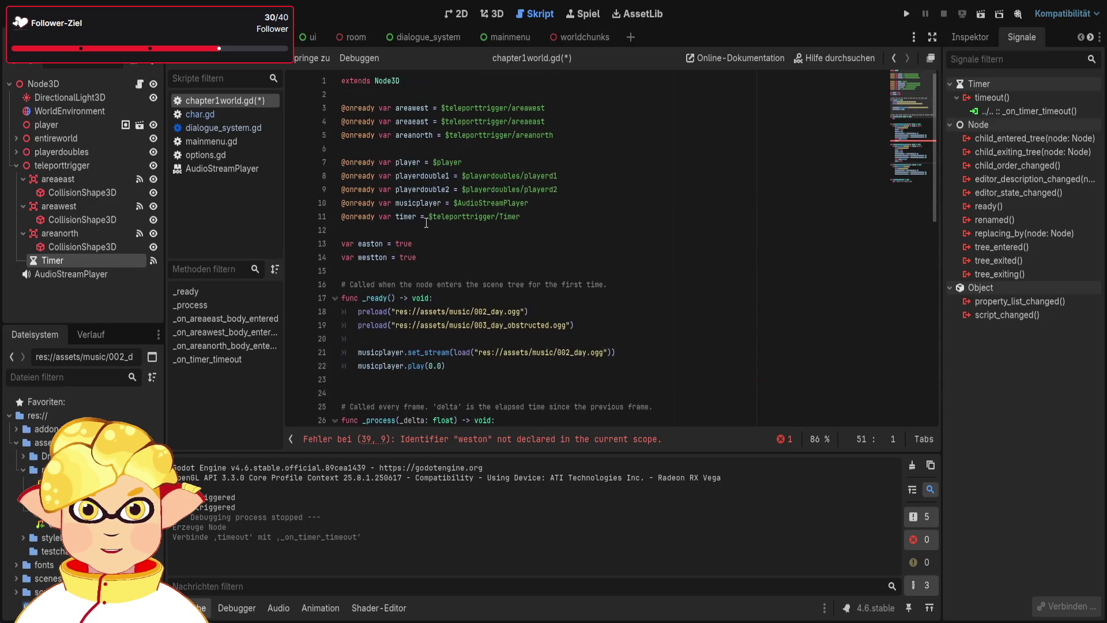
left_click(374, 257)
key("BackSpace")
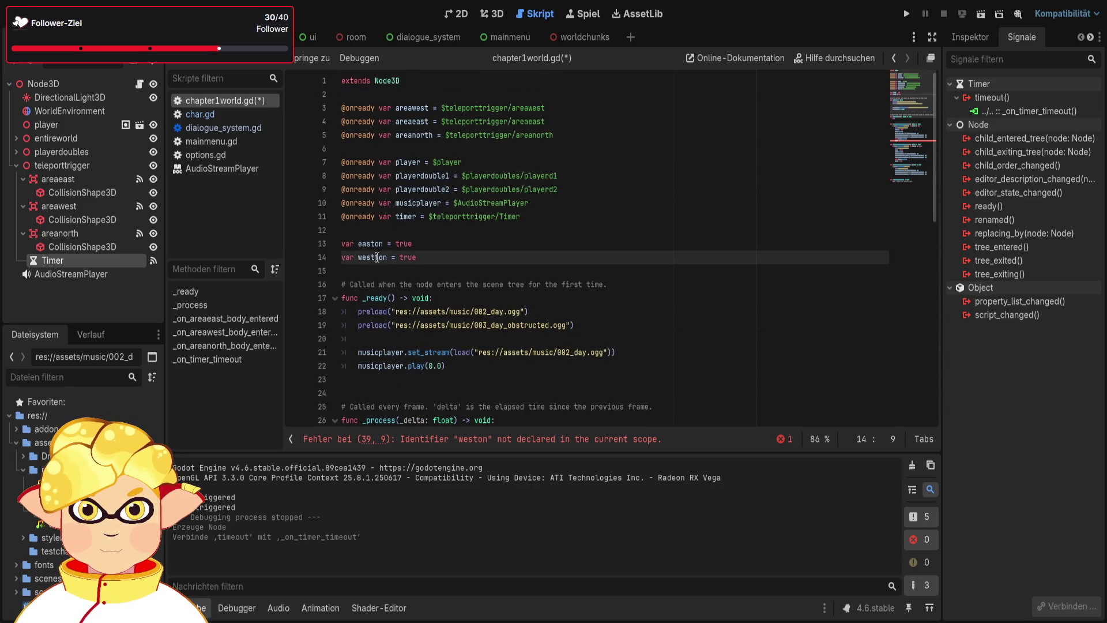
scroll(439, 284, "down", 5)
scroll(439, 284, "down", 1)
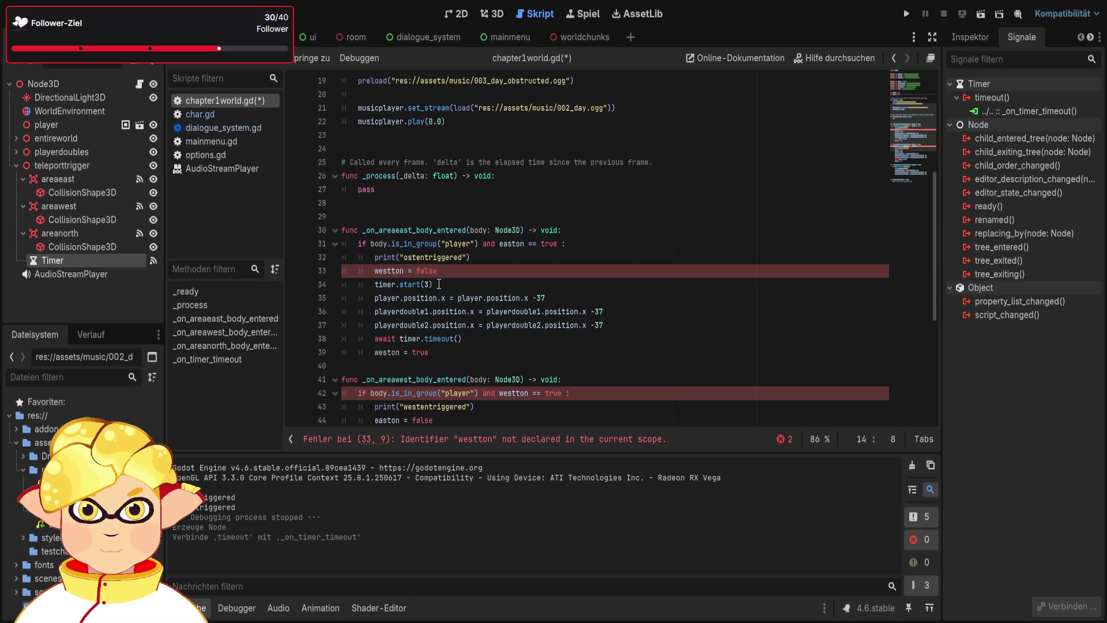
left_click(395, 271)
key("BackSpace")
left_click(511, 394)
key("Delete")
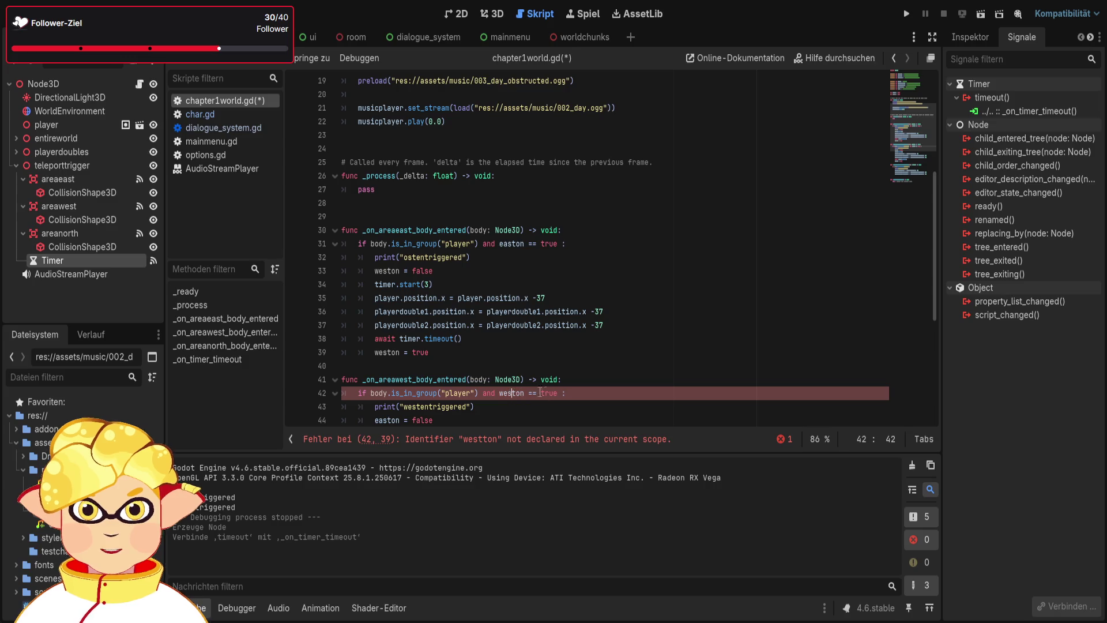
scroll(932, 121, "down", 6)
Save and briefly run the current scene, then close the game window
left_click(981, 16)
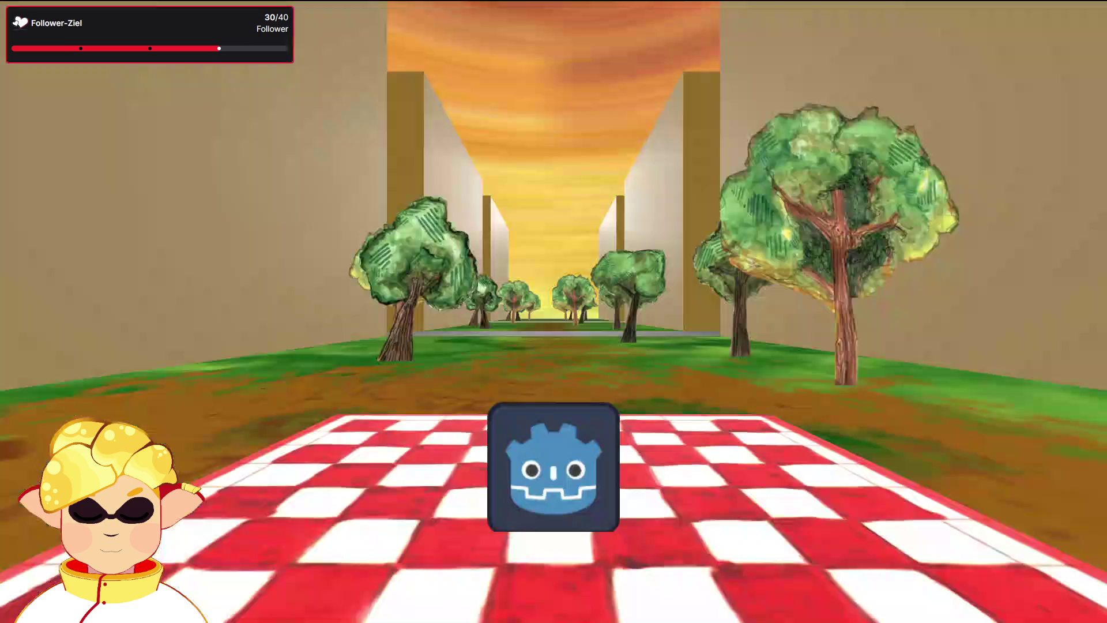
key("alt+F4")
left_click(491, 14)
left_click(459, 14)
Delete the CollisionShape3D nodes under areawest and areaeast
left_click(491, 14)
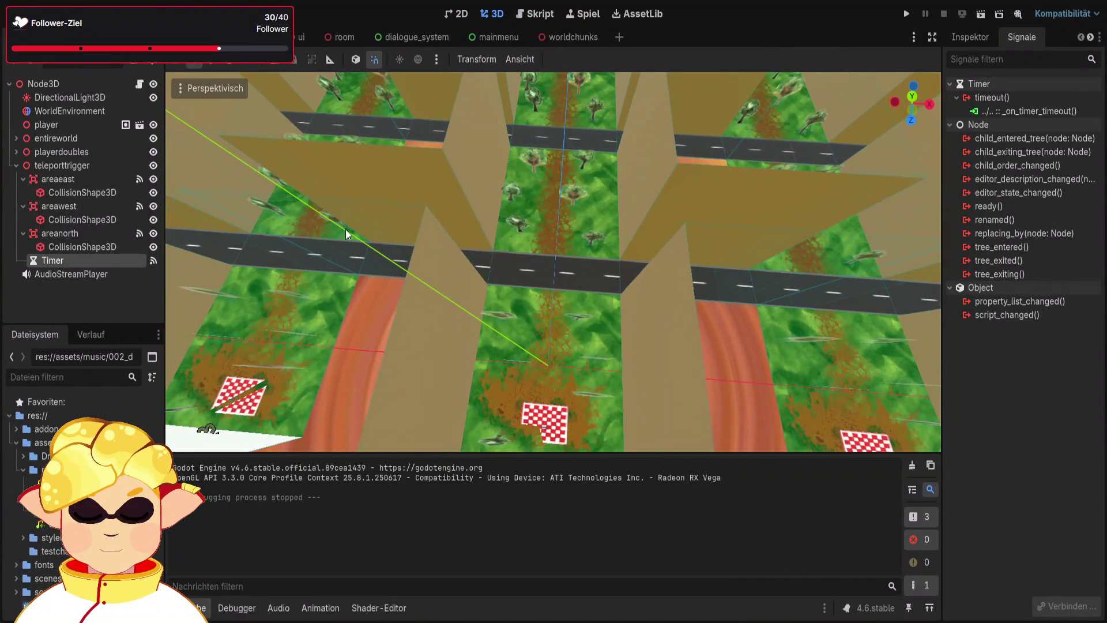
left_click(69, 246)
left_click(75, 206)
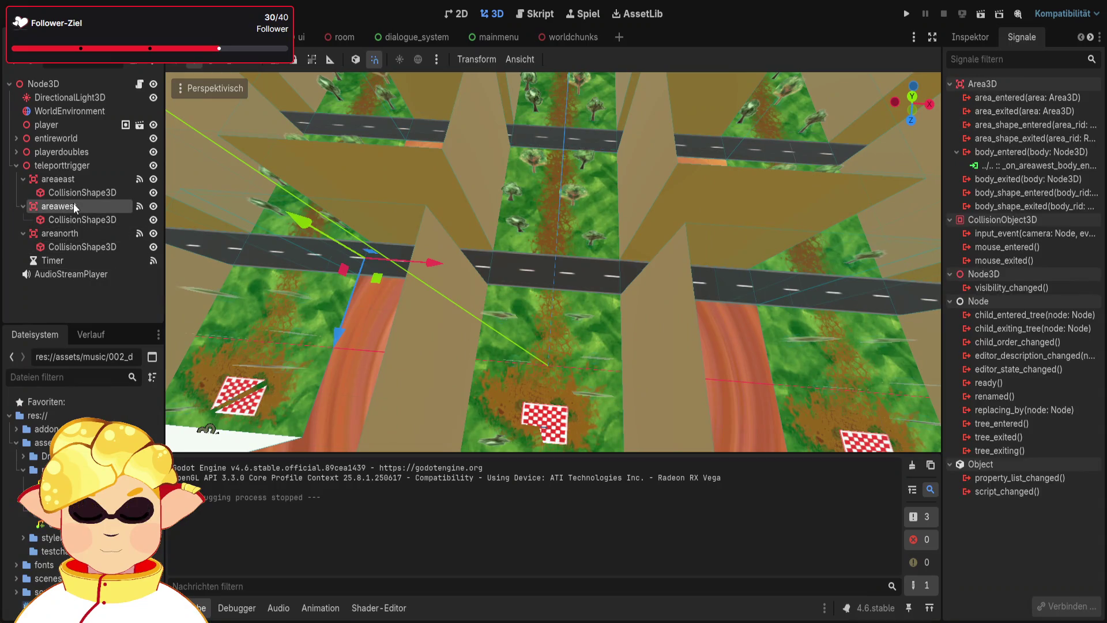
left_click(93, 219)
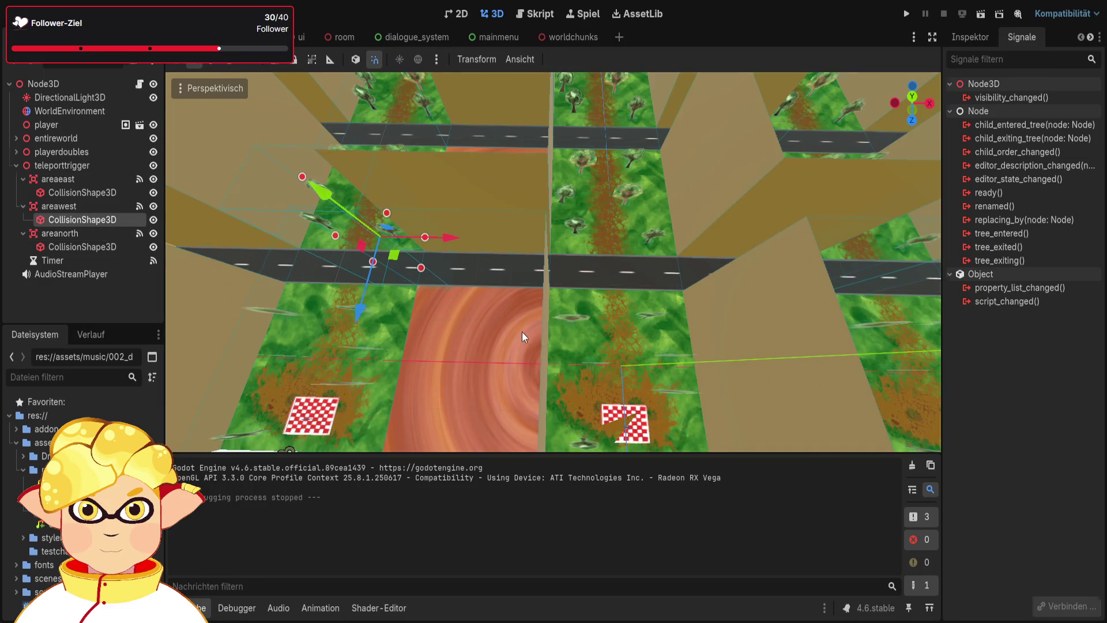
key("Delete")
left_click(73, 192)
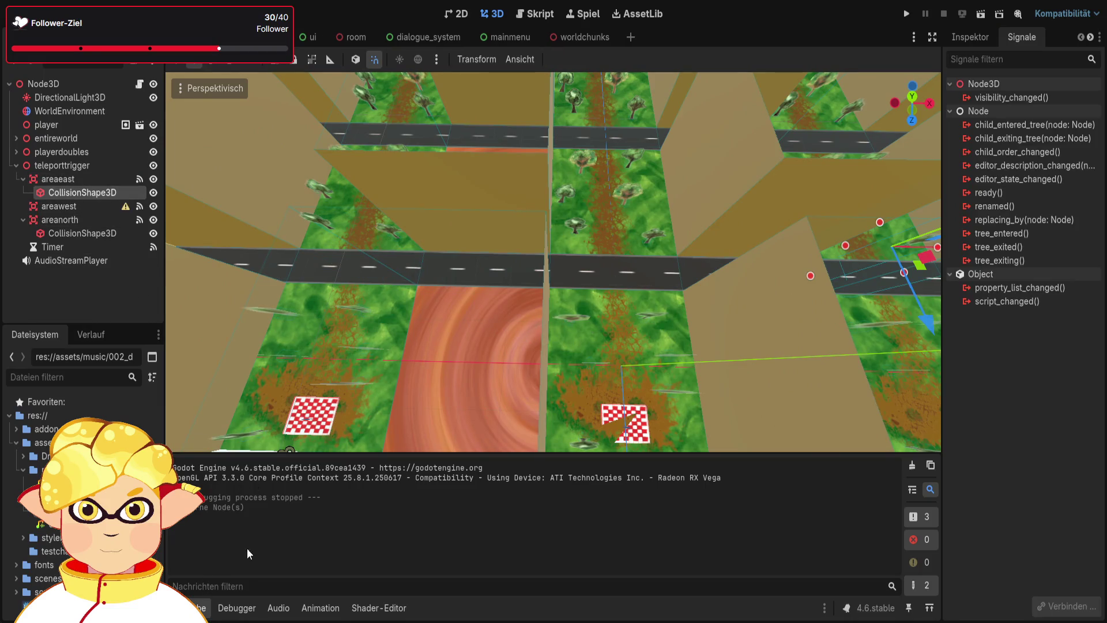
key("Delete")
Give areaeast a new CollisionShape3D with a BoxShape
left_click(92, 178)
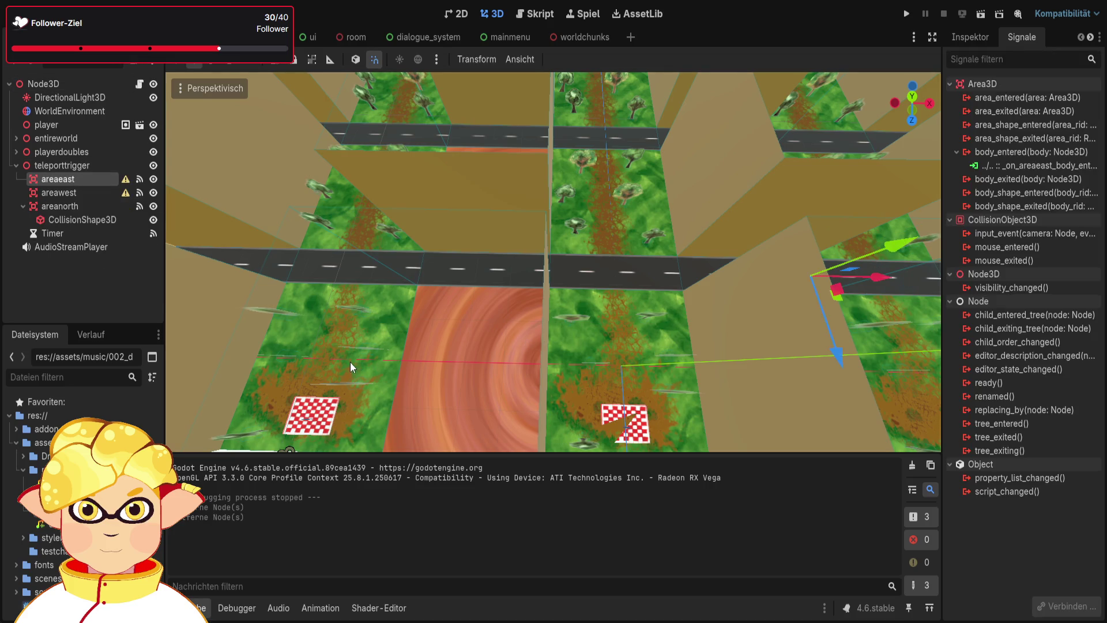
key("ctrl+z")
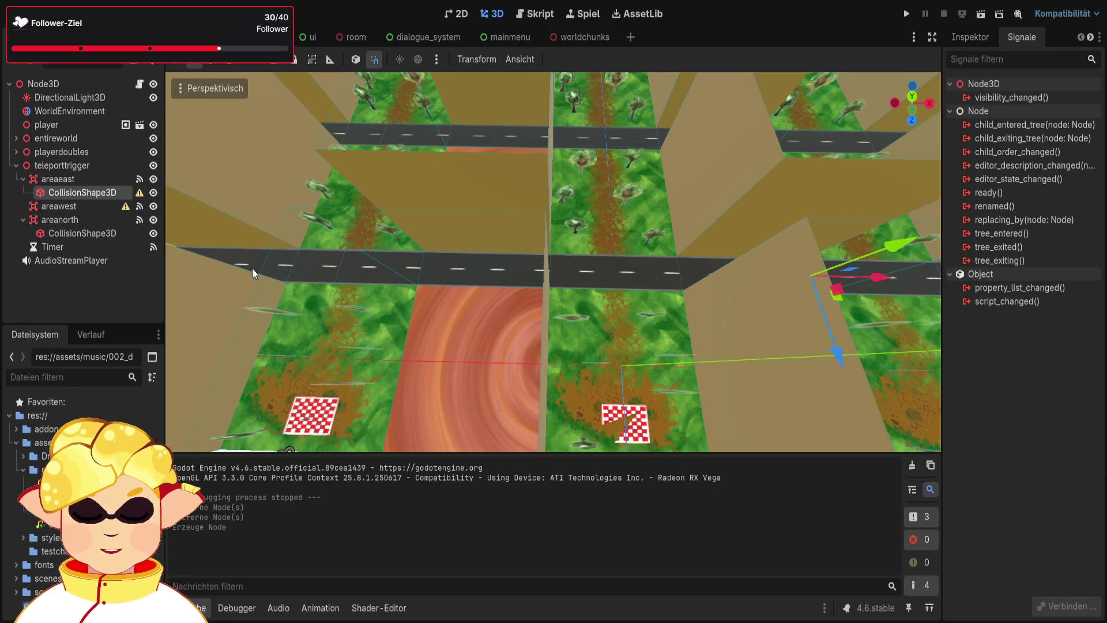
left_click(968, 36)
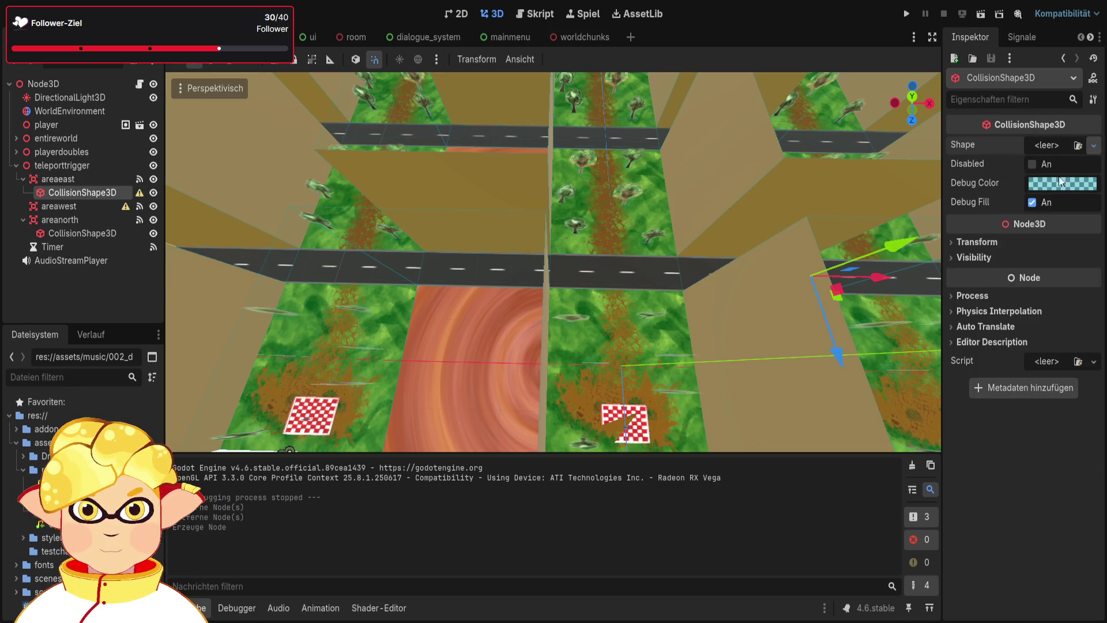
key("ctrl+shift+z")
key("f")
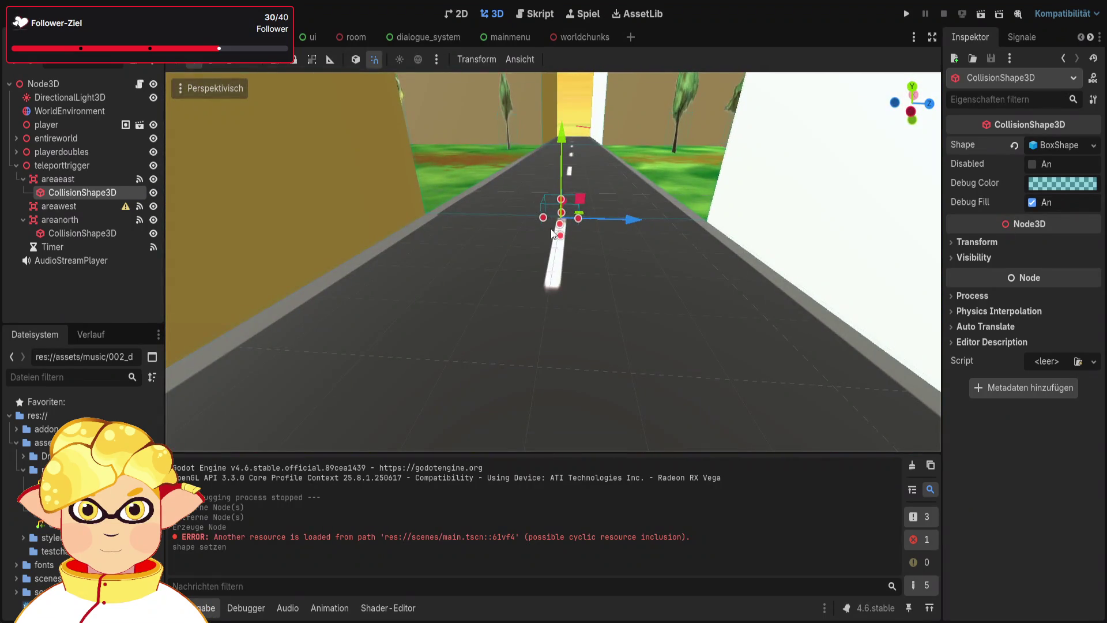
Resize areaeast's BoxShape to 12 × 19 × 9 so it spans the road
left_click_drag(578, 218, 720, 224)
left_click_drag(543, 221, 409, 214)
mouse_move(591, 256)
left_mouse_down()
mouse_move(765, 124)
mouse_move(615, 263)
mouse_move(640, 213)
mouse_move(640, 173)
mouse_move(753, 275)
mouse_move(692, 242)
left_mouse_up()
left_click_drag(574, 236, 592, 206)
left_click_drag(579, 291, 627, 382)
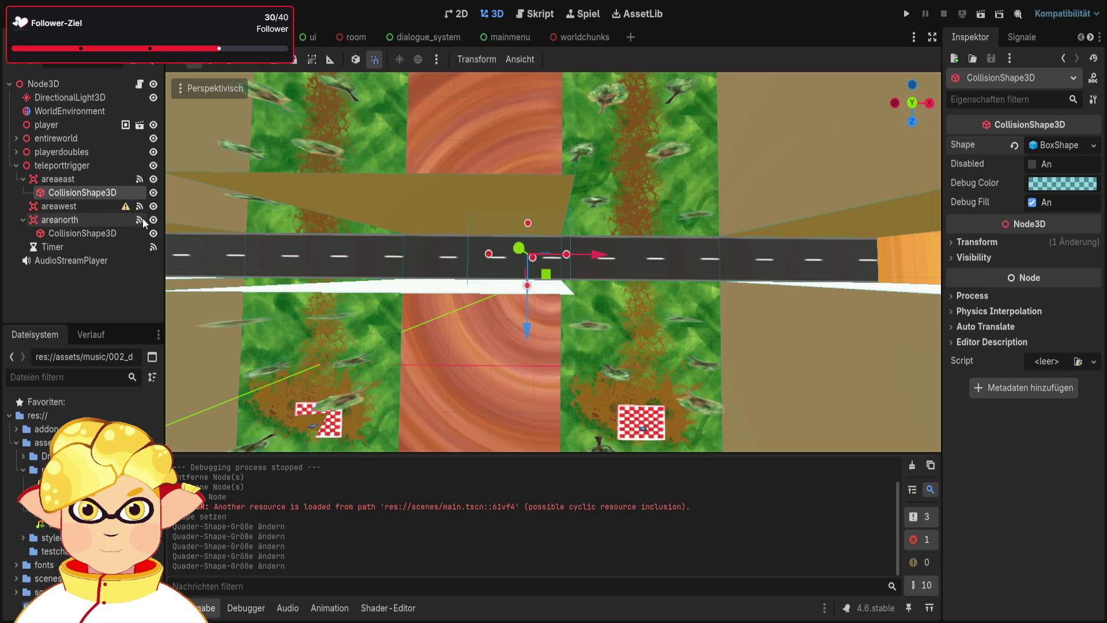
Paste the copied CollisionShape3D under areawest and frame it in view
left_click(77, 206)
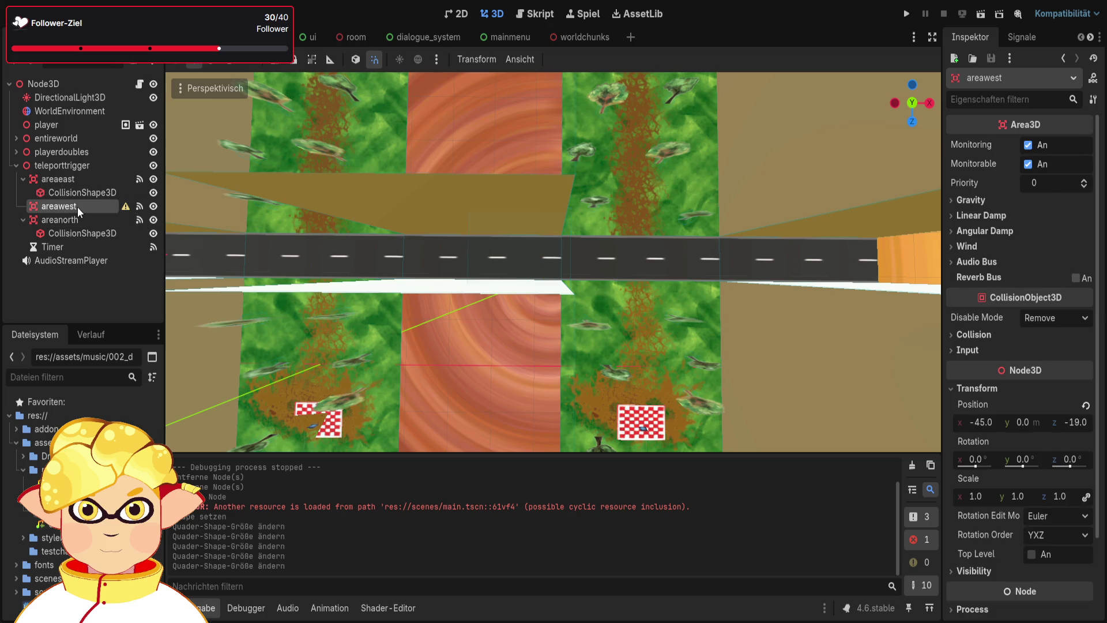
key("ctrl+v")
key("f")
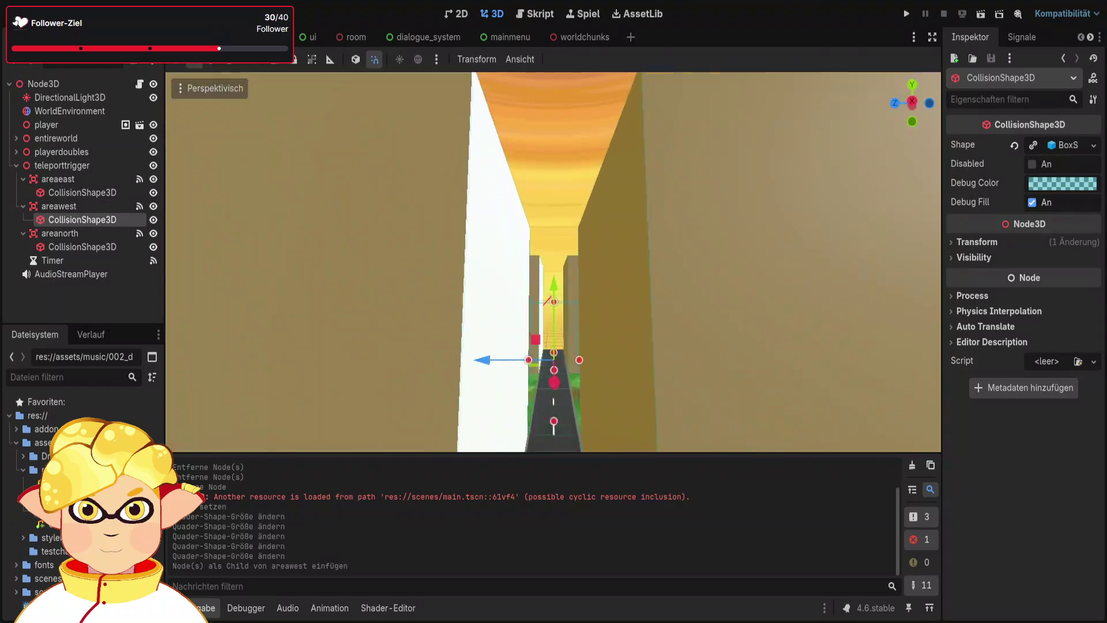
scroll(553, 263, "down", 5)
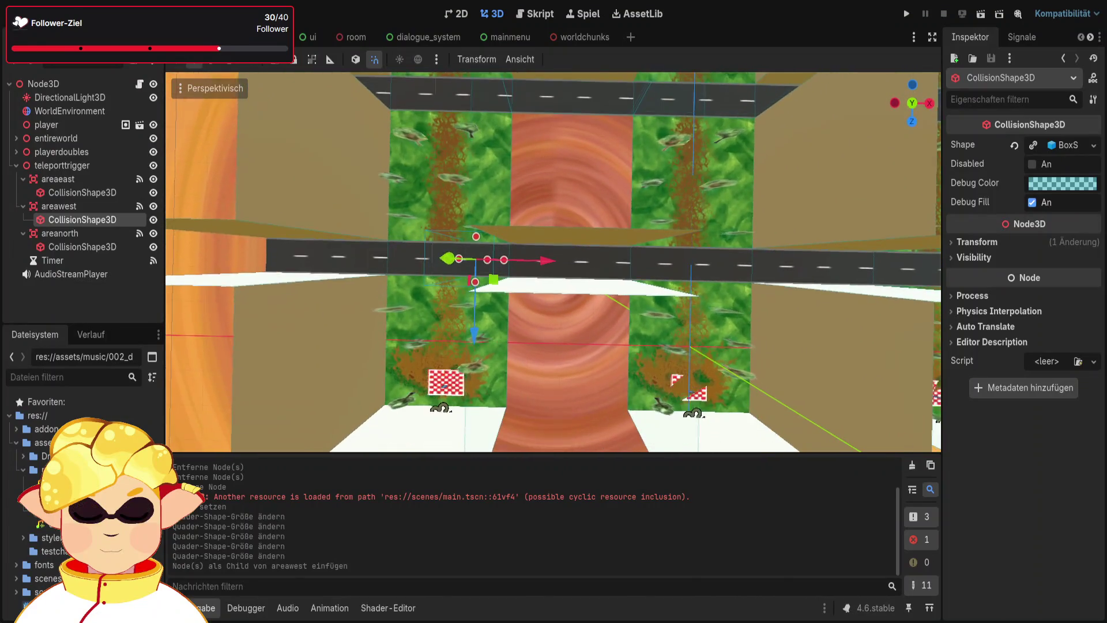
left_click(975, 242)
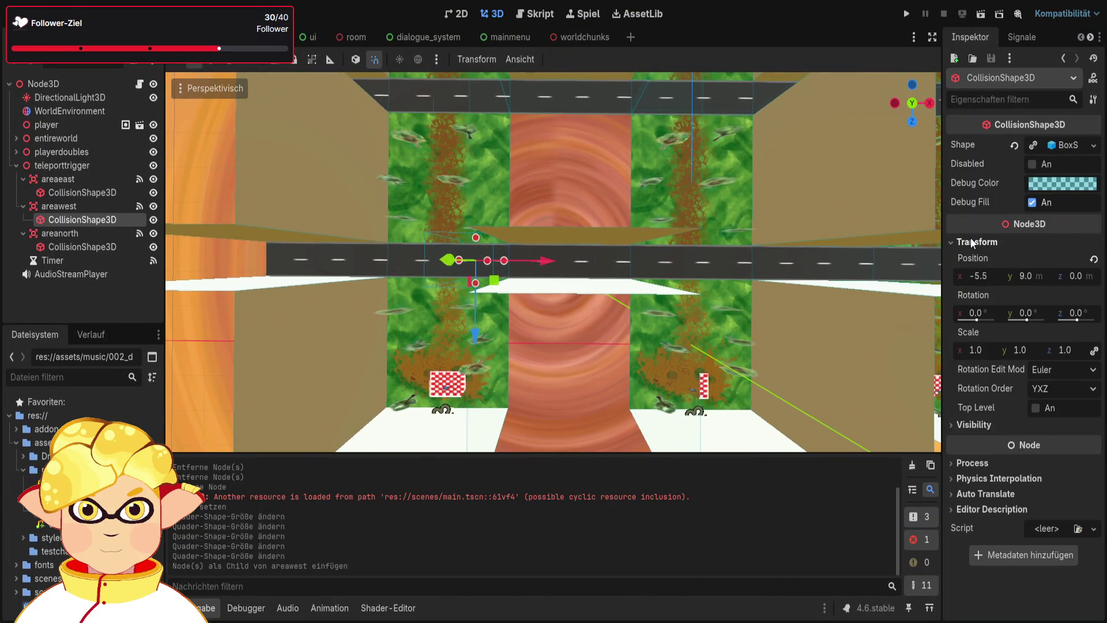
Try X rotations of 180 and 90 on the new shape, then reset X rotation to 0
left_click(983, 314)
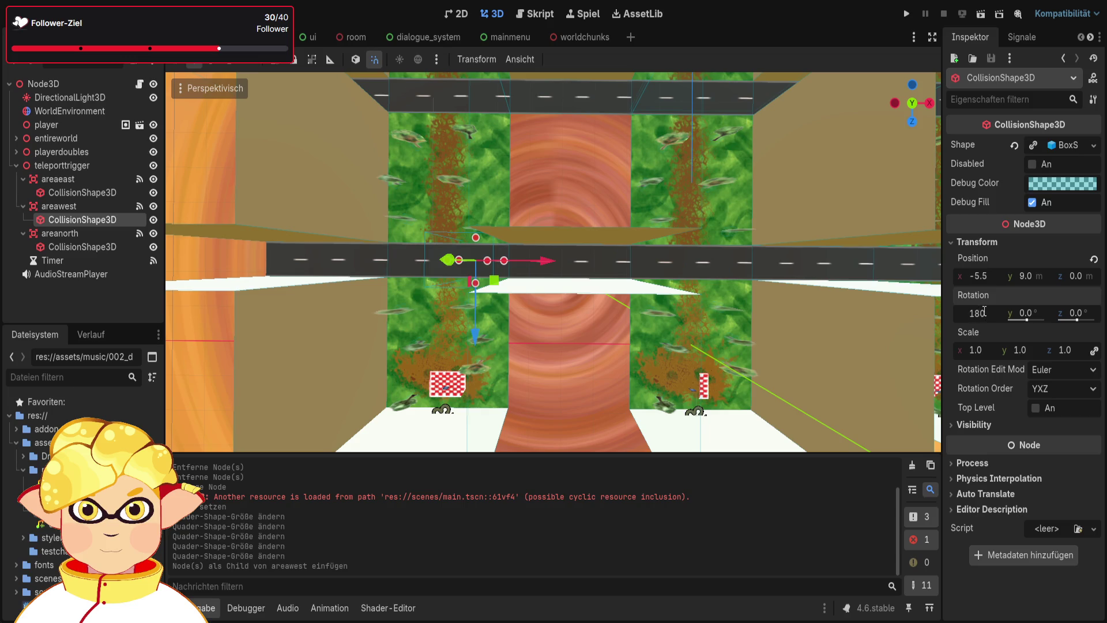
key("Return")
left_click(984, 312)
type("90")
key("Return")
left_click(984, 311)
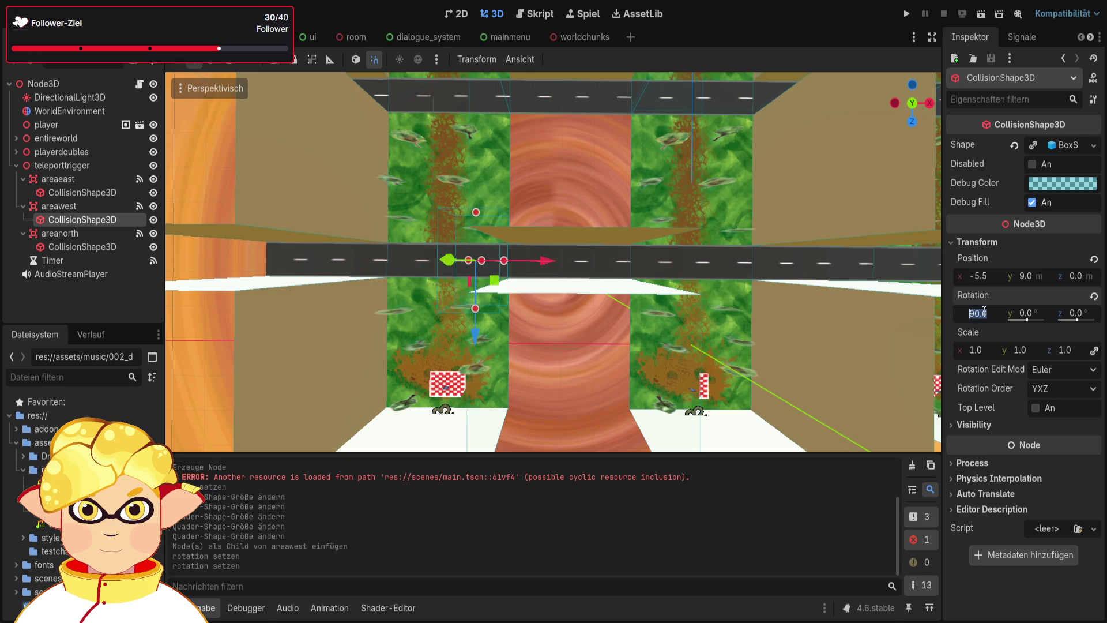
type("180")
key("Return")
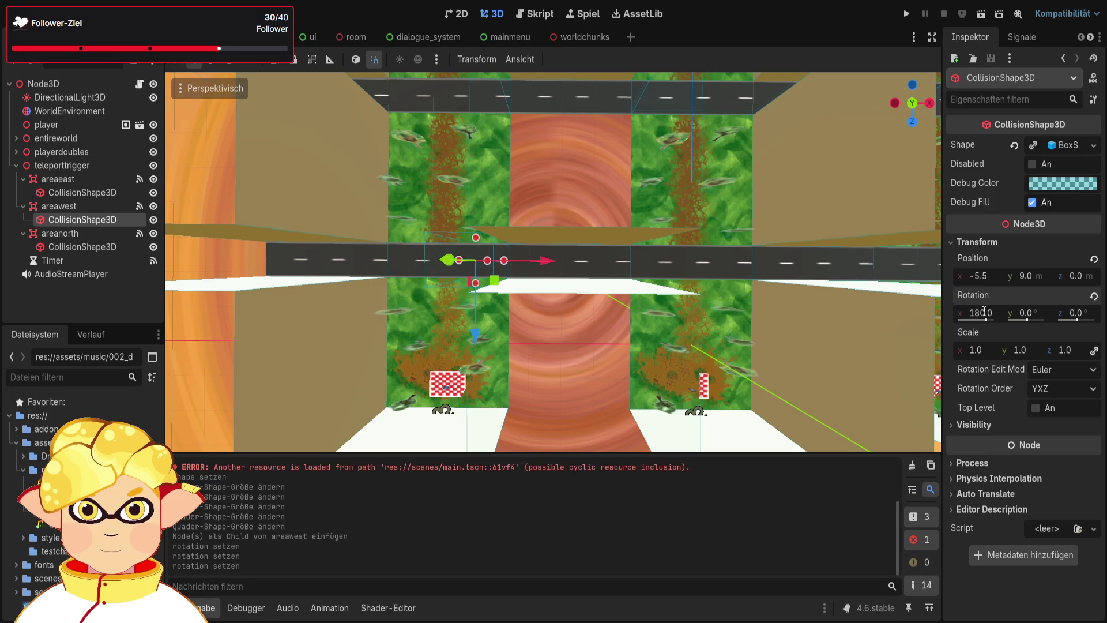
left_click(984, 311)
key("Return")
left_click(979, 311)
type("0")
key("Return")
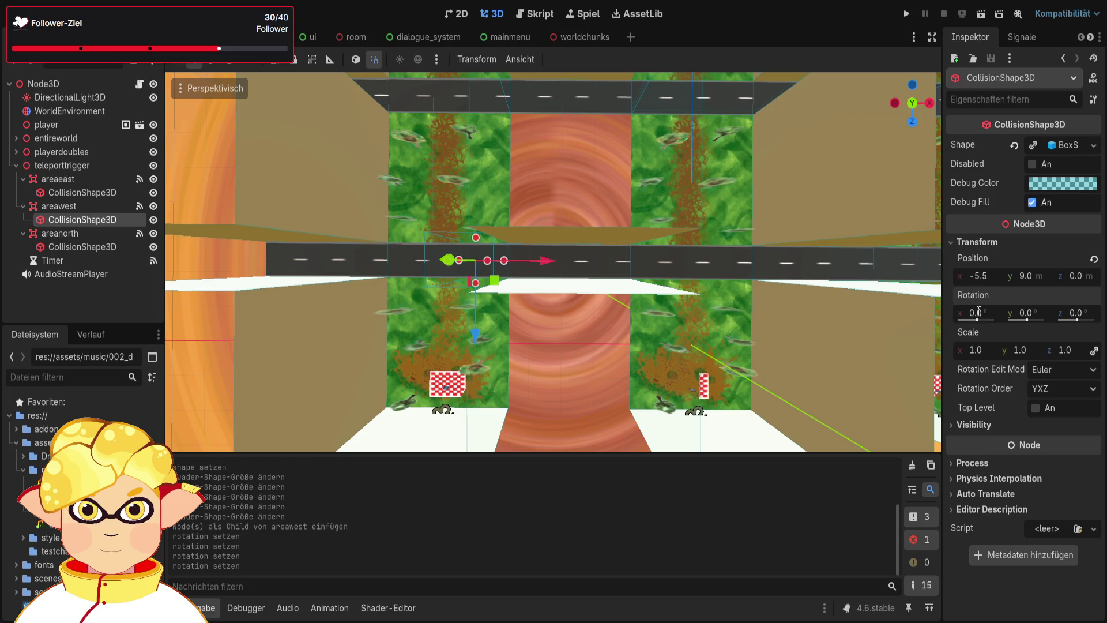
left_click(70, 193)
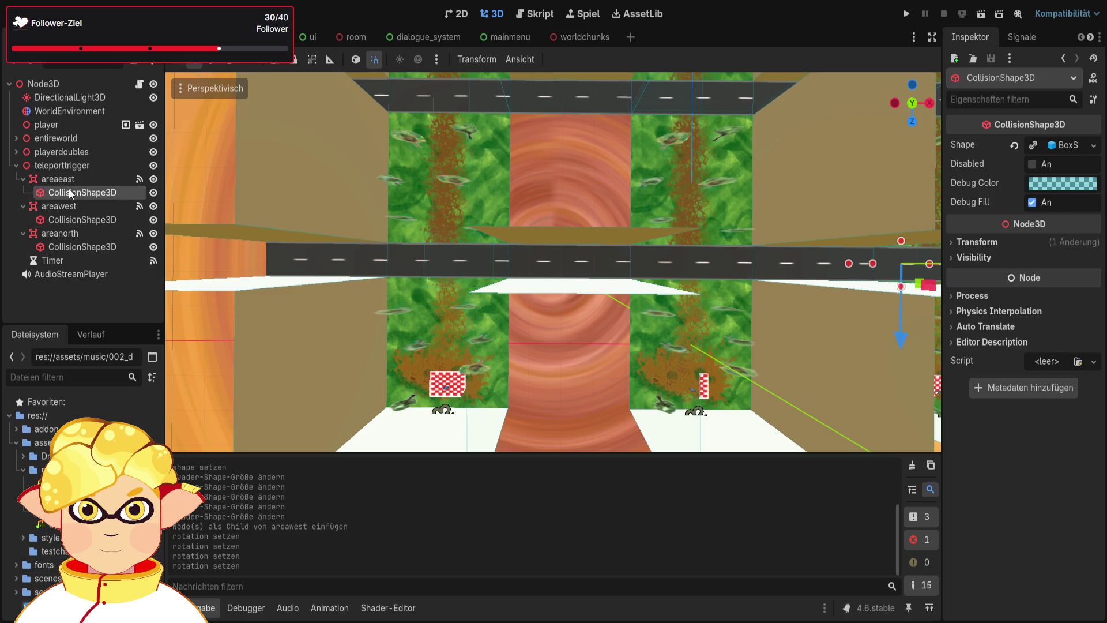
Compare areaeast's collision shape transform, then select and frame areawest
left_click(980, 242)
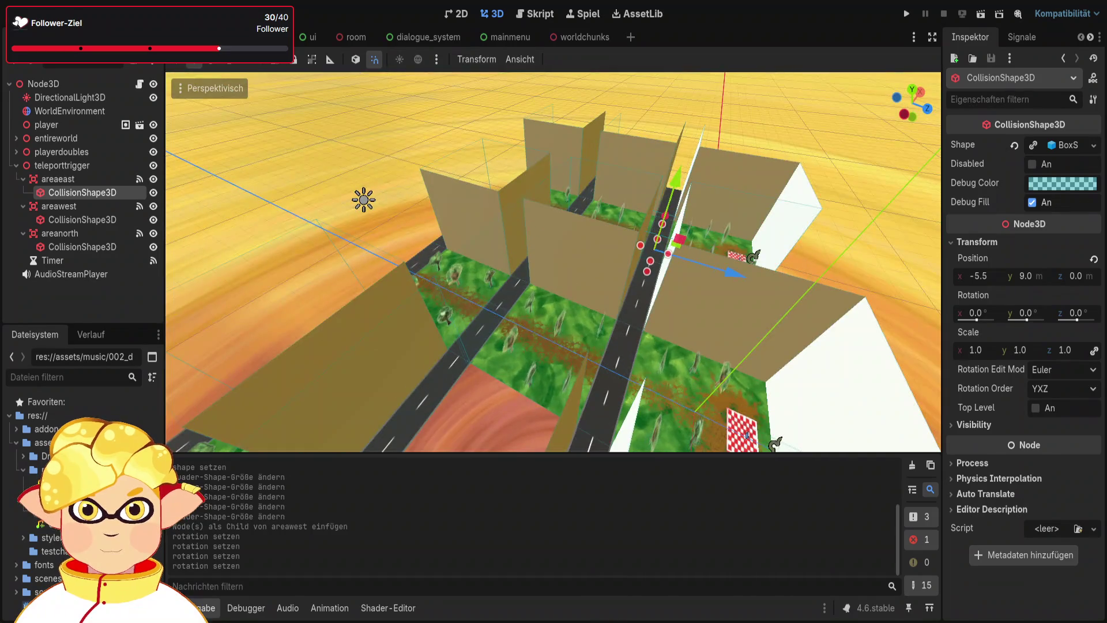
key("f")
left_click_drag(755, 279, 728, 346)
left_click(71, 177)
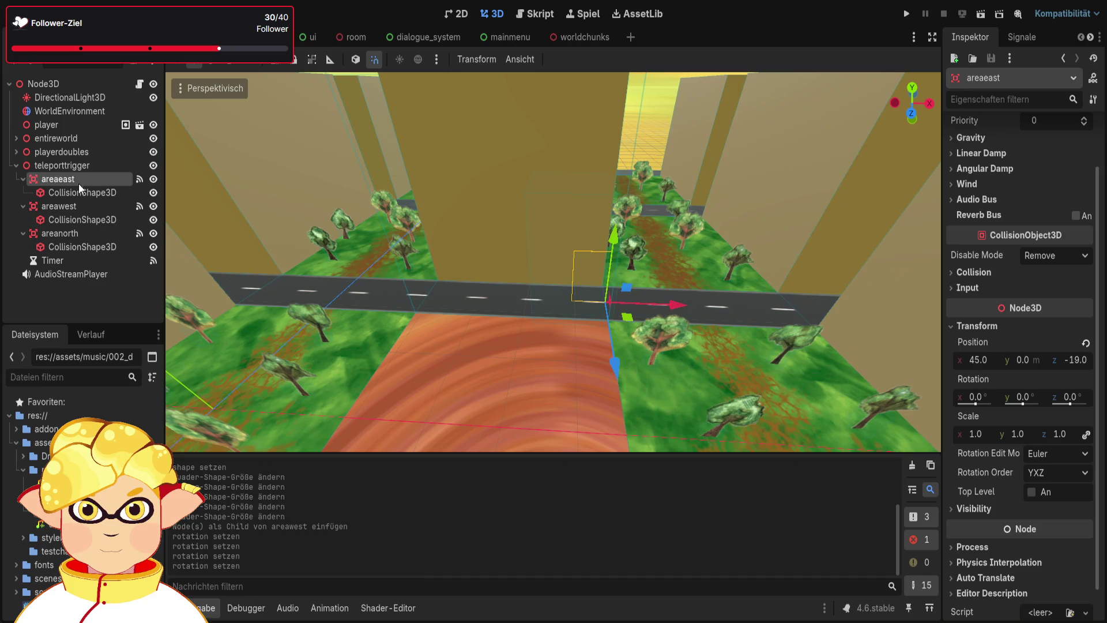
double_click(84, 205)
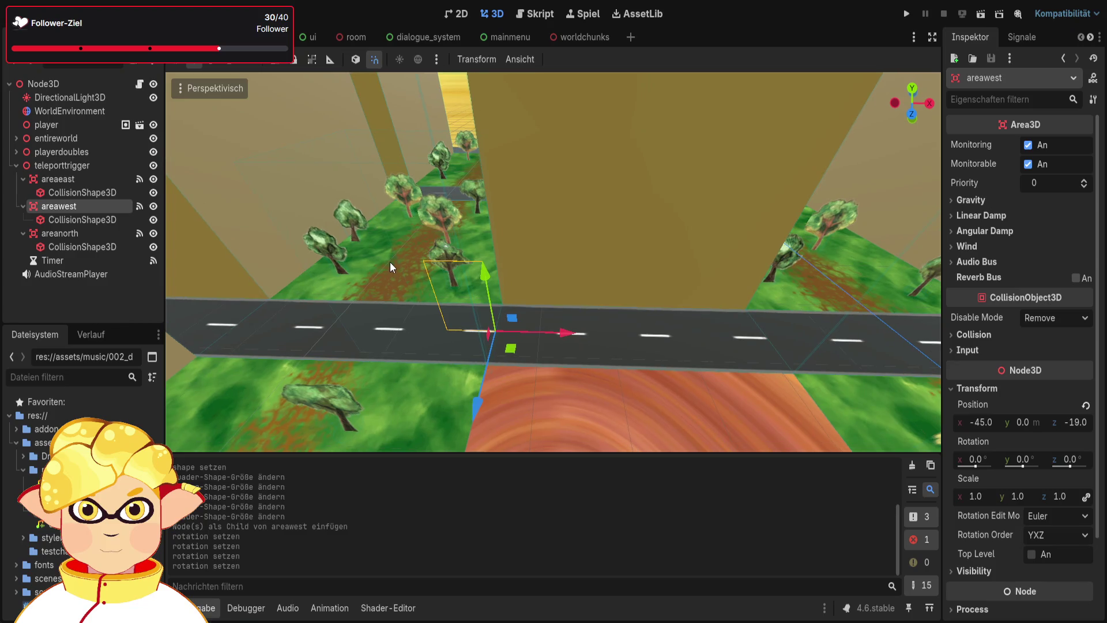
Rotate areawest 180° around Y, after undoing trial X and Z rotations
left_click(983, 460)
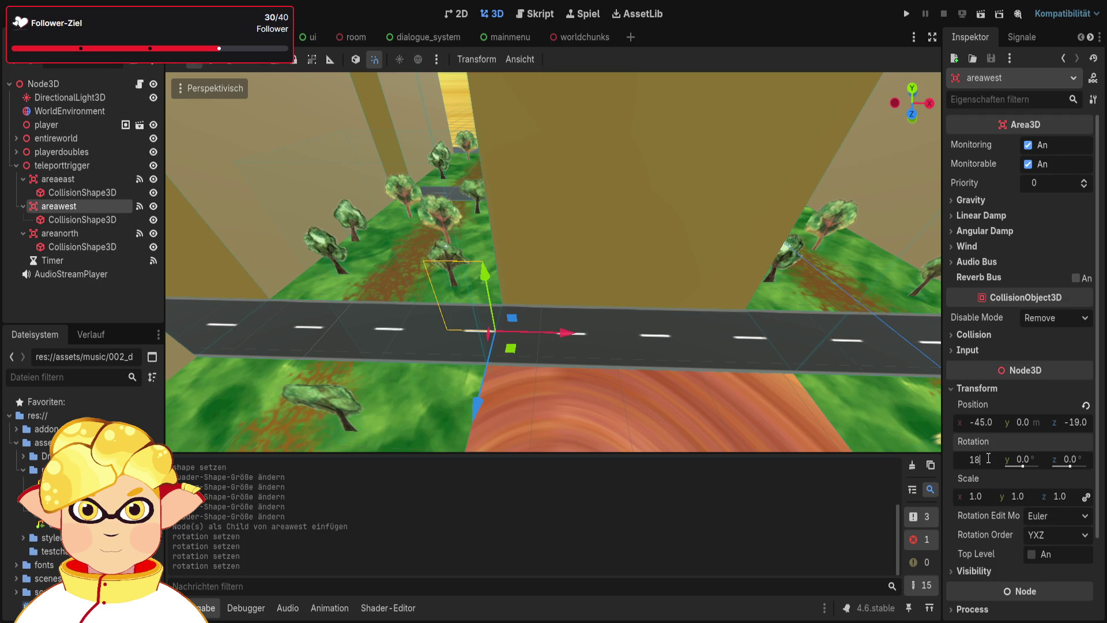
key("Return")
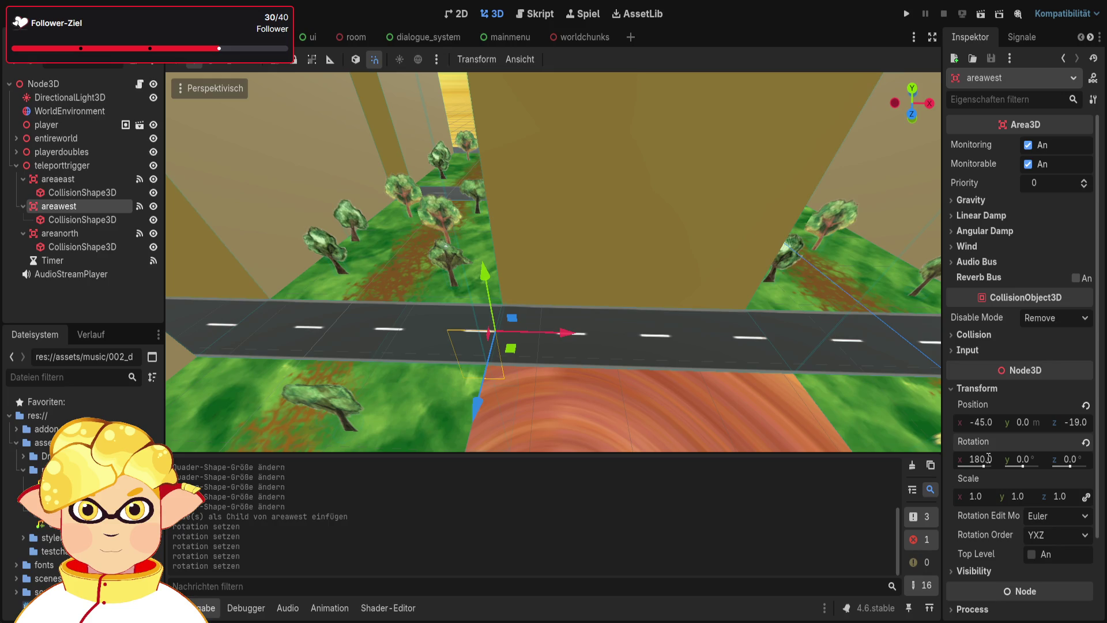
key("ctrl+z")
left_click(1066, 459)
type("180")
key("Return")
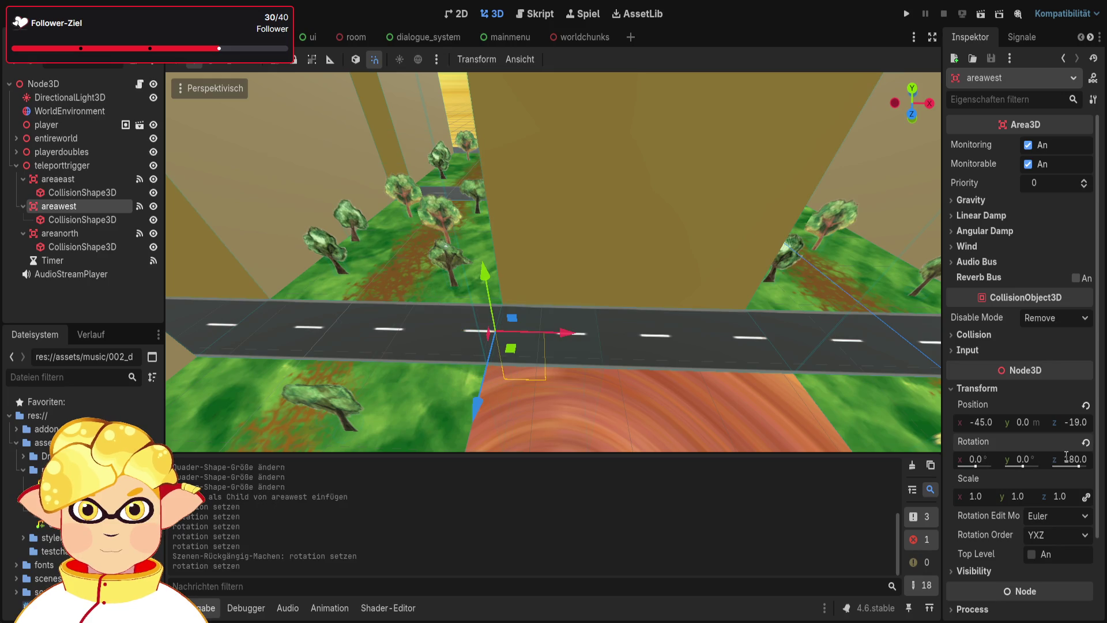
key("ctrl+z")
left_click(1030, 457)
type("180")
key("Return")
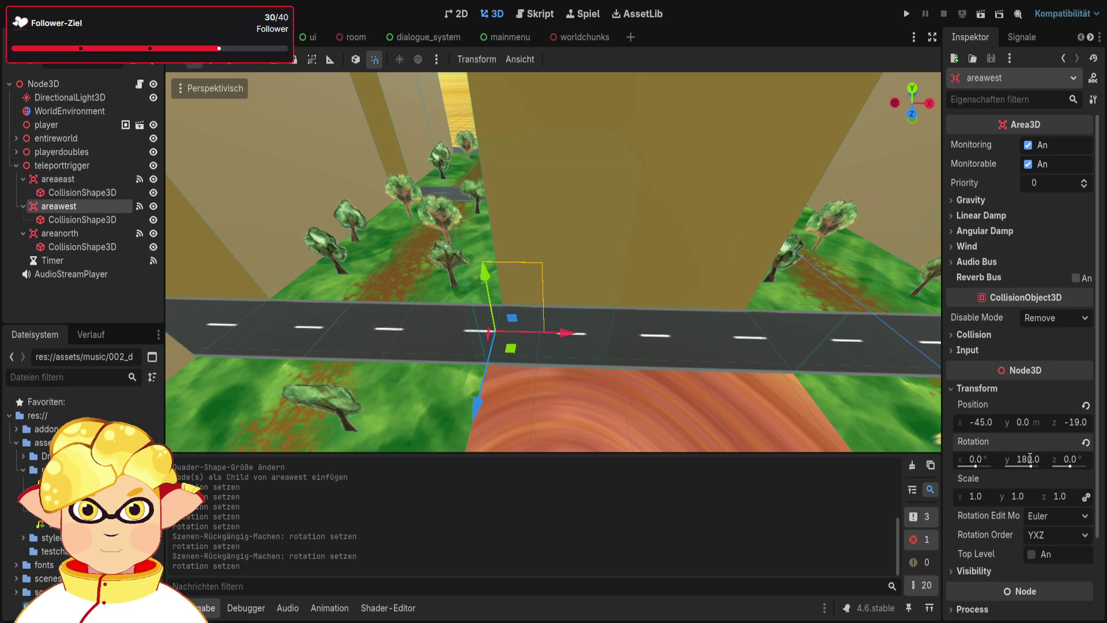
Clear the selection and run the current scene to test the triggers
scroll(667, 388, "down", 10)
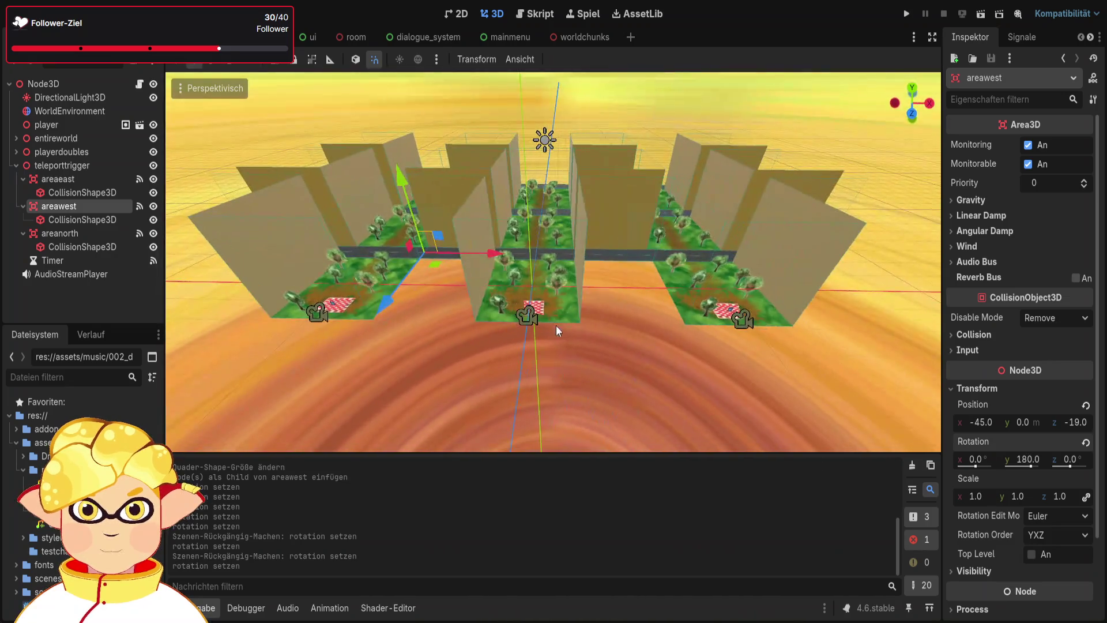
left_click(667, 387)
left_click(980, 14)
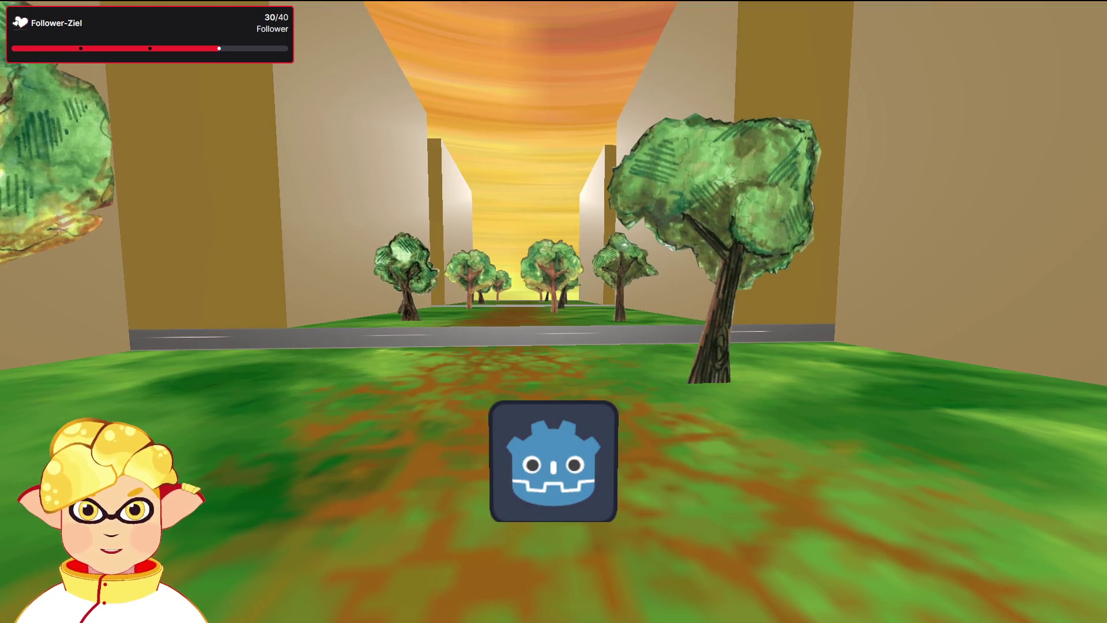
Walk forward along the road until the game halts on the 'timeout' error at line 49
key("w")
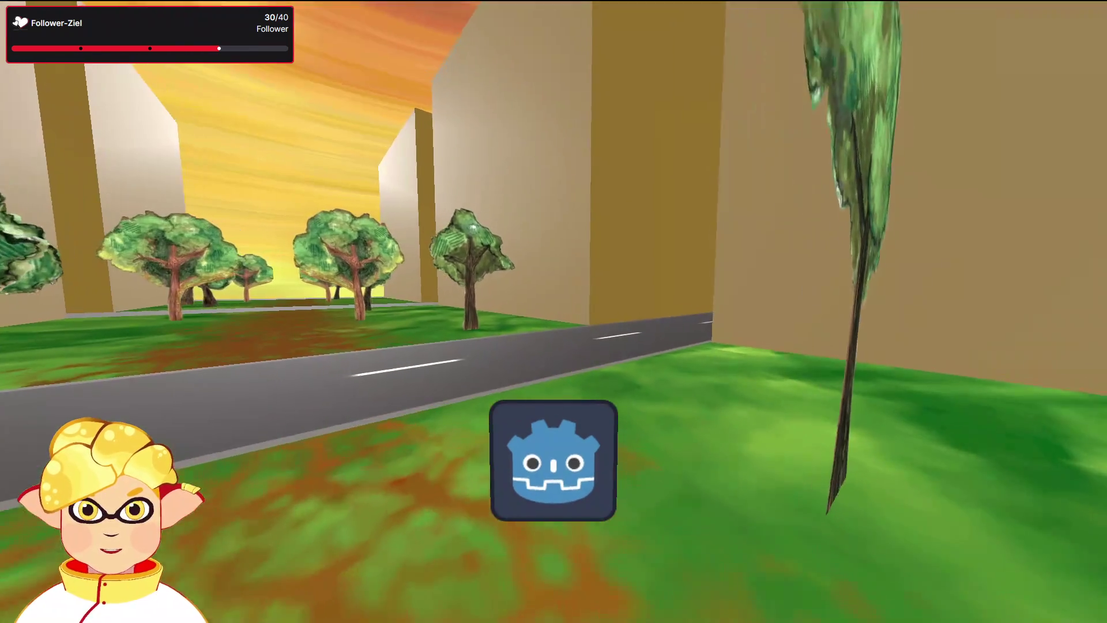
key("w")
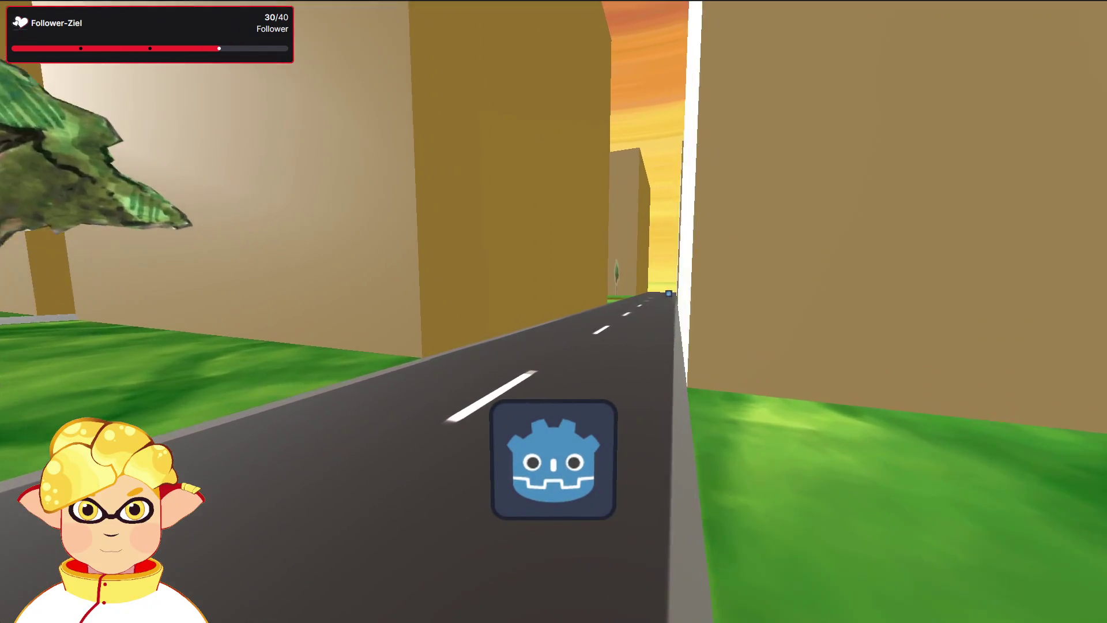
key("w")
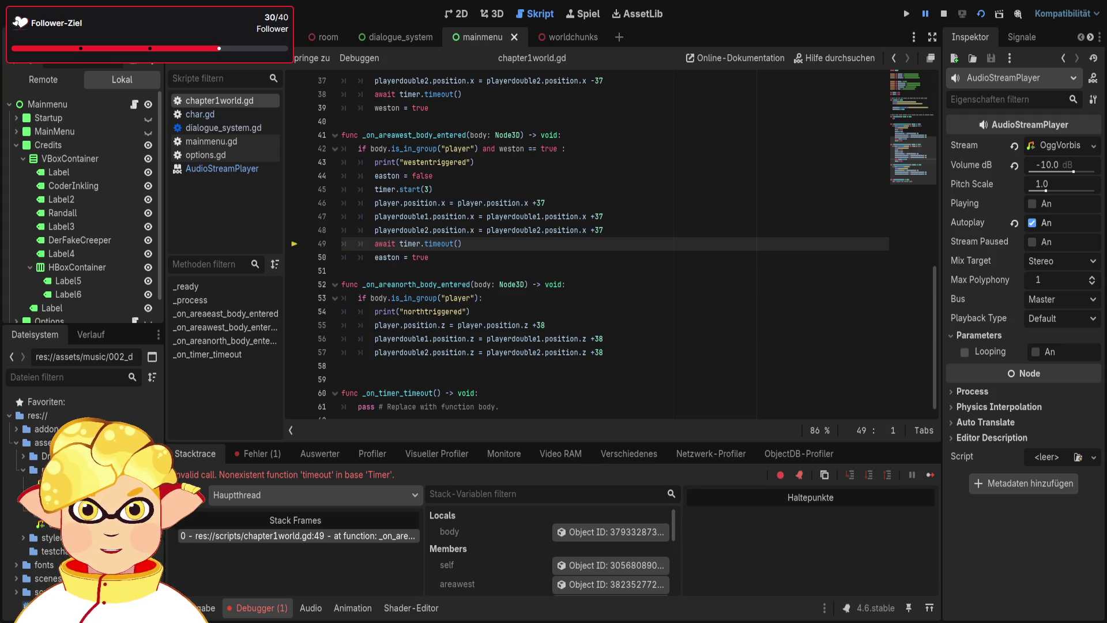
Look through mainmenu.gd, briefly unfolding and refolding the _on_new_game_pressed function
left_click(706, 372)
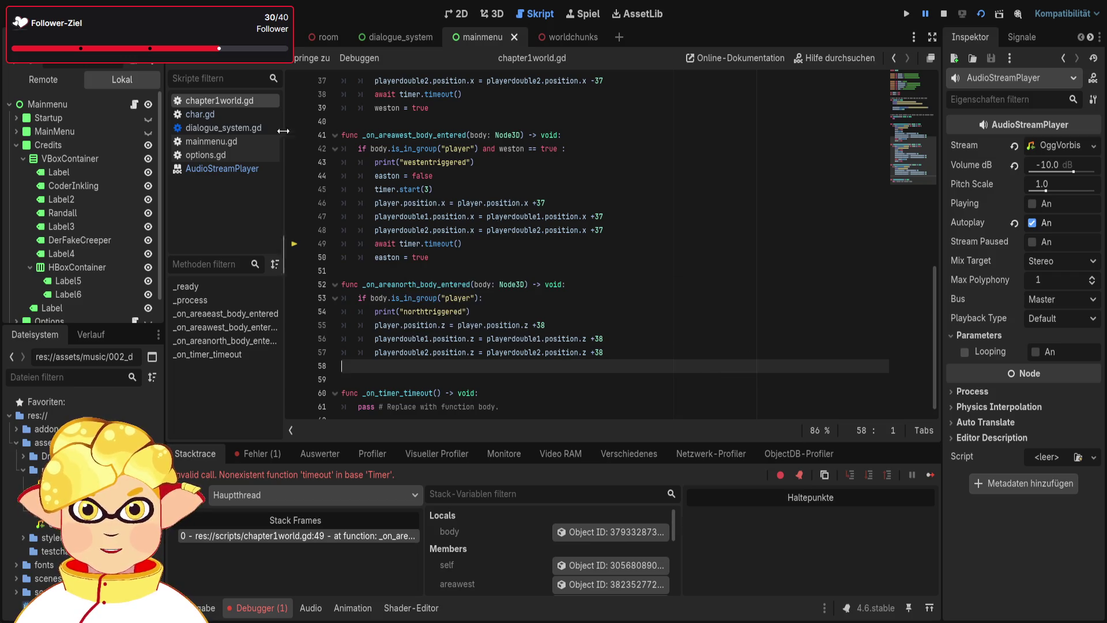
left_click(231, 143)
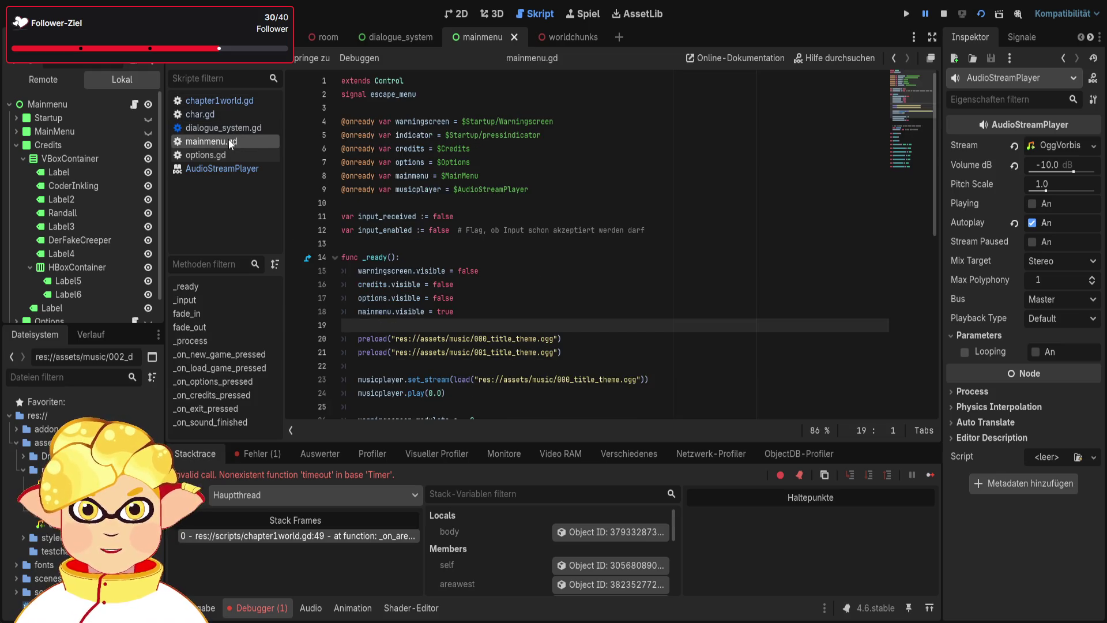
scroll(545, 255, "down", 5)
scroll(544, 254, "down", 4)
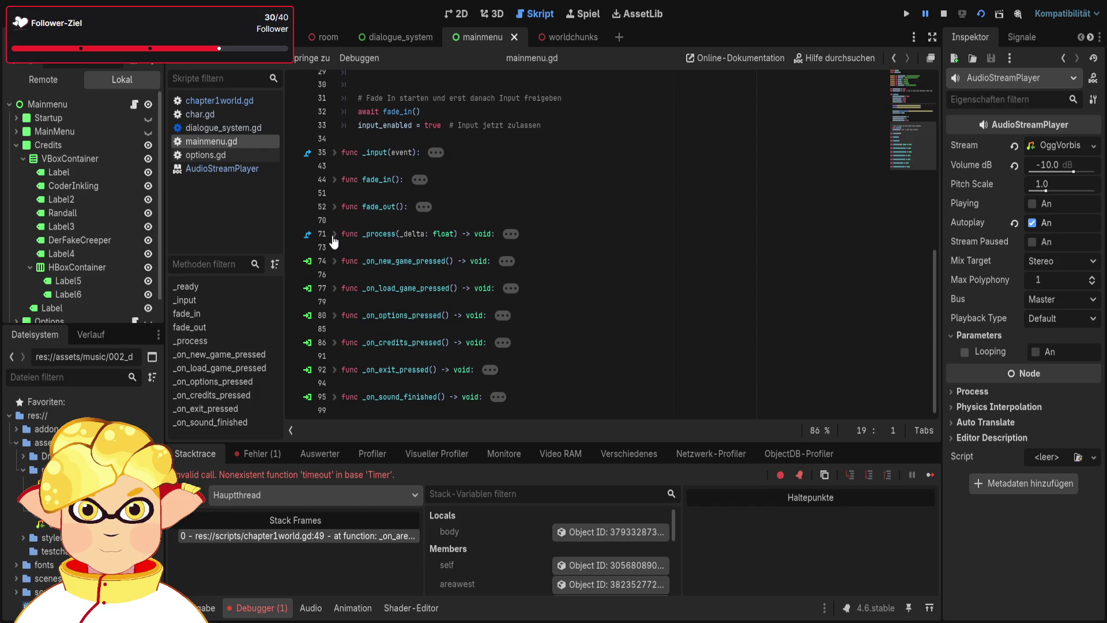
left_click(335, 261)
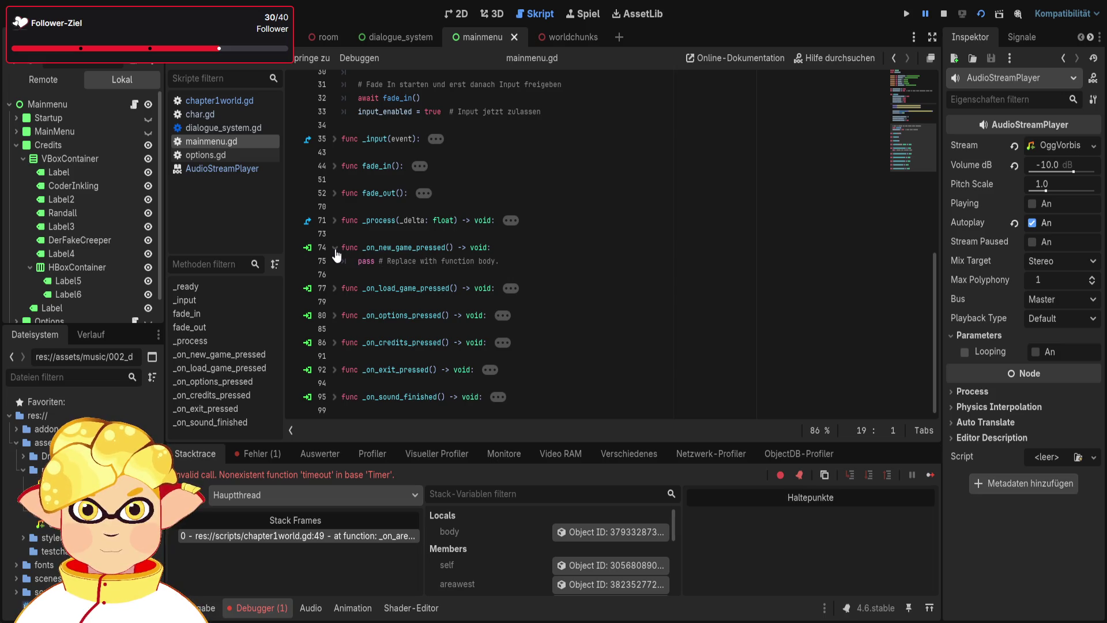
left_click(335, 249)
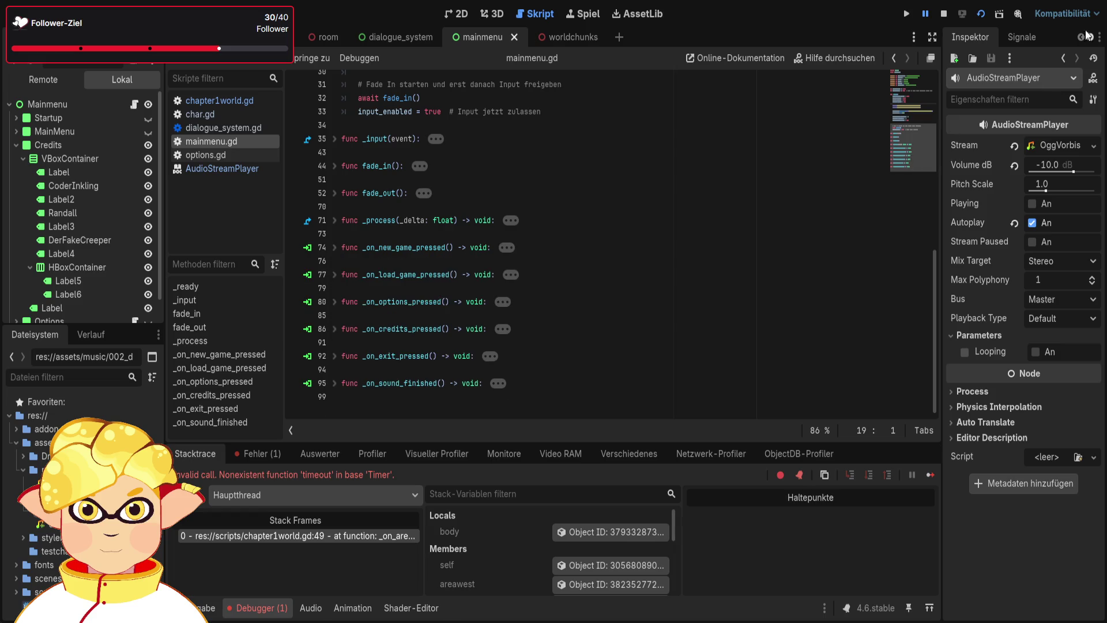
scroll(14, 196, "down", 1)
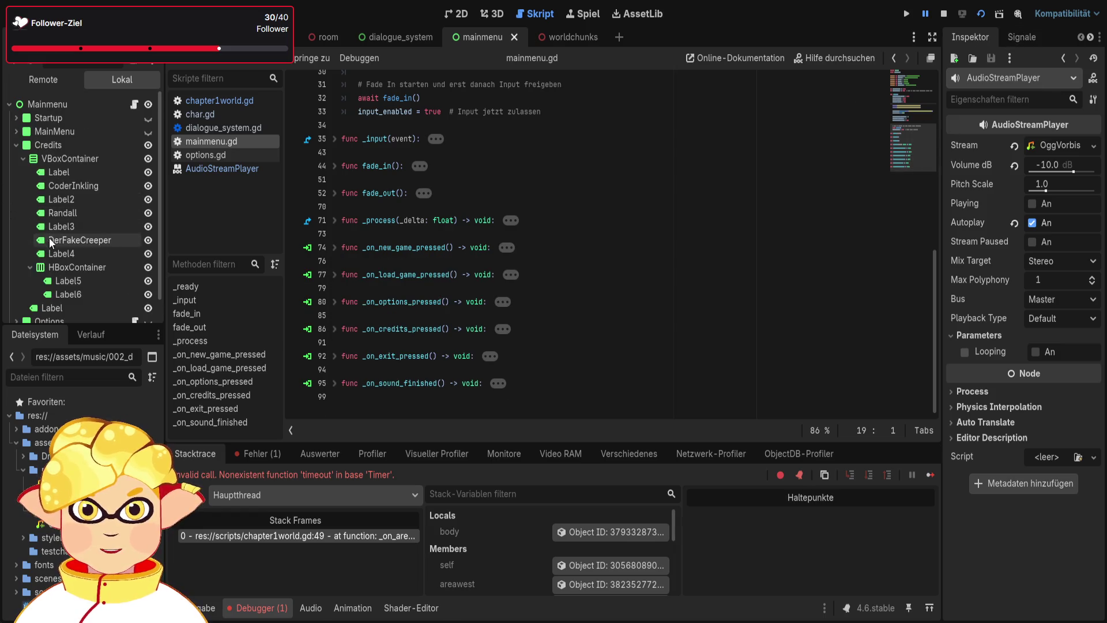
Check the MainMenu New Game button's signal connections, then return to chapter1world.gd
left_click(24, 133)
left_click(16, 132)
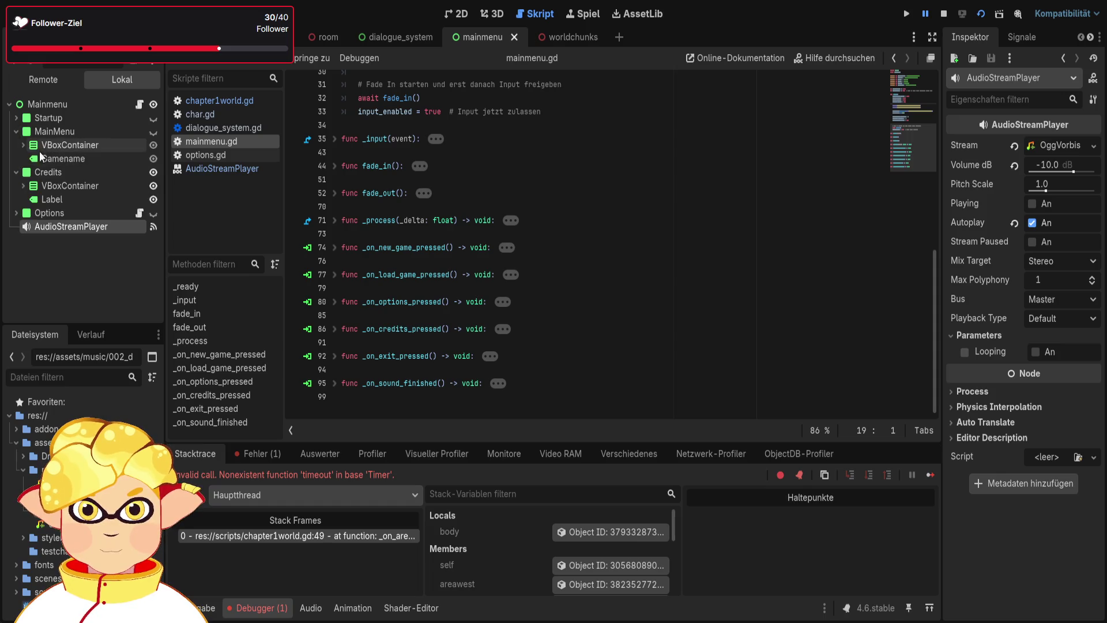
left_click(23, 145)
left_click(43, 159)
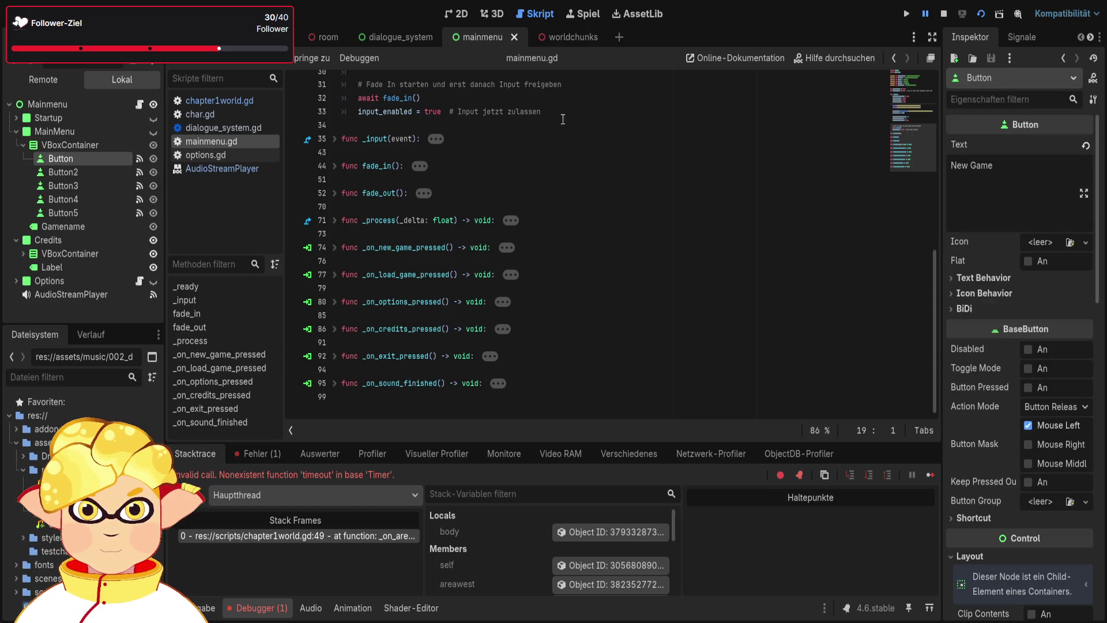
left_click(1019, 38)
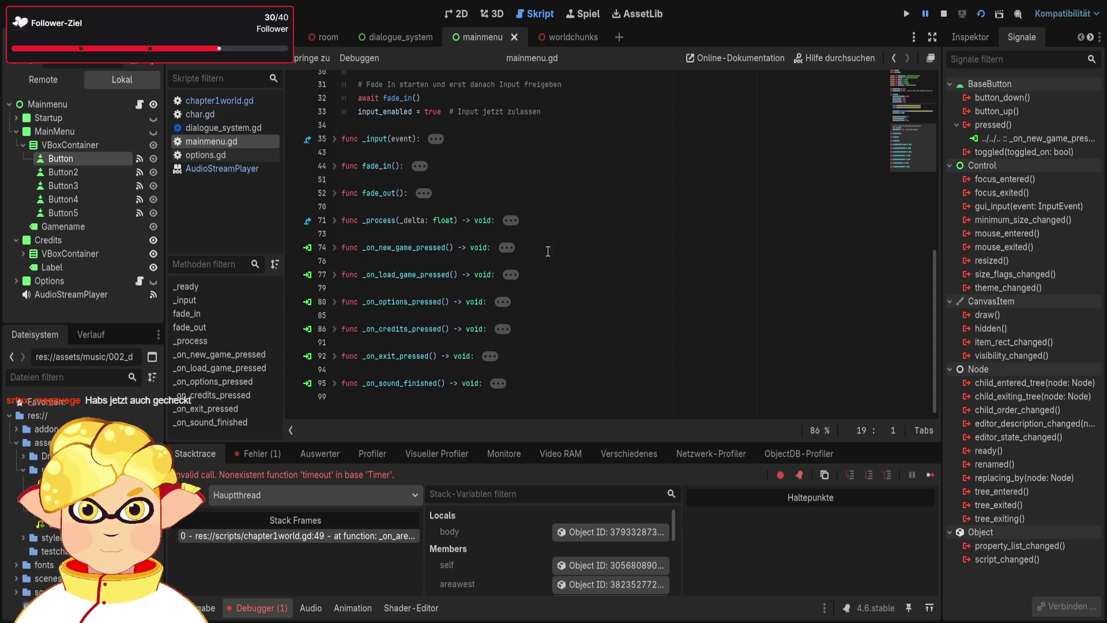
left_click(218, 103)
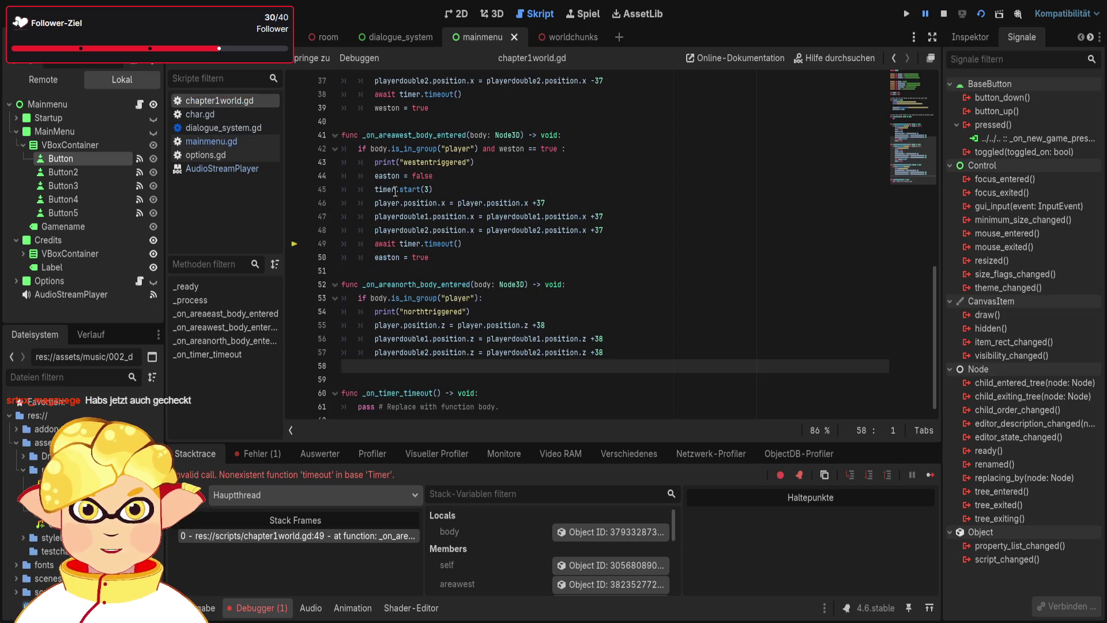
Insert timer.timeout.connect(_on_timer_timeout) as the first line inside _ready
left_click(598, 363)
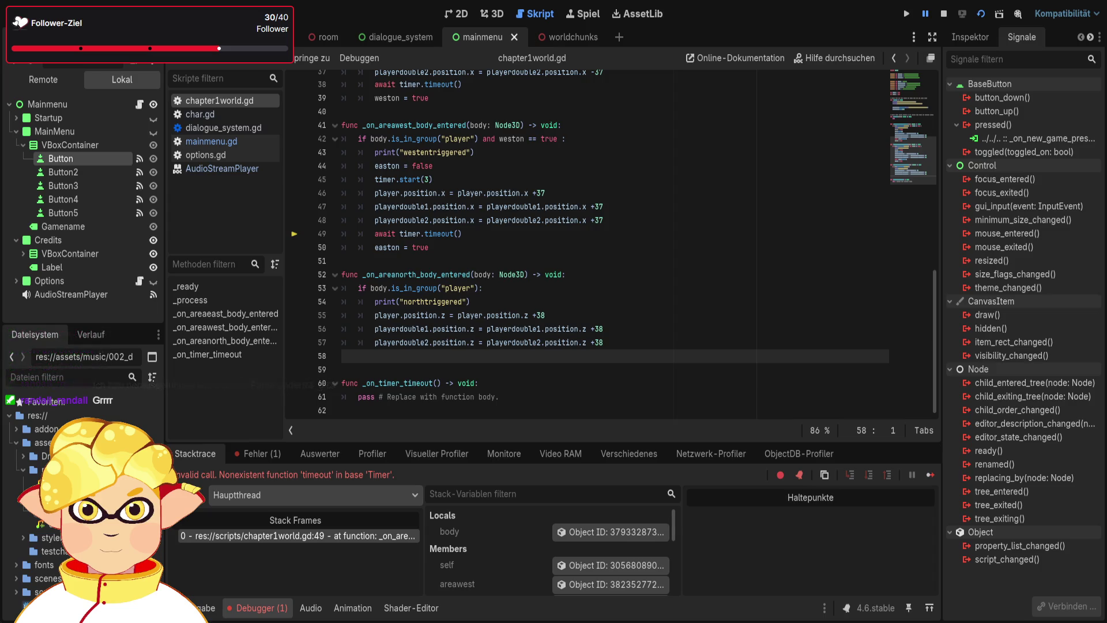
scroll(446, 281, "up", 10)
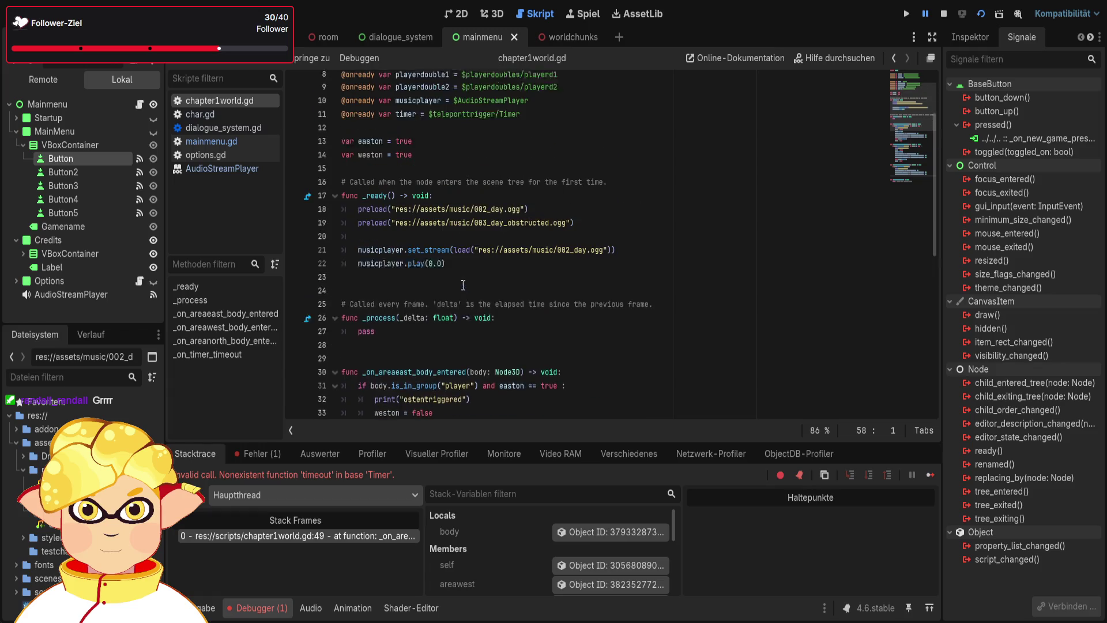
left_click(467, 206)
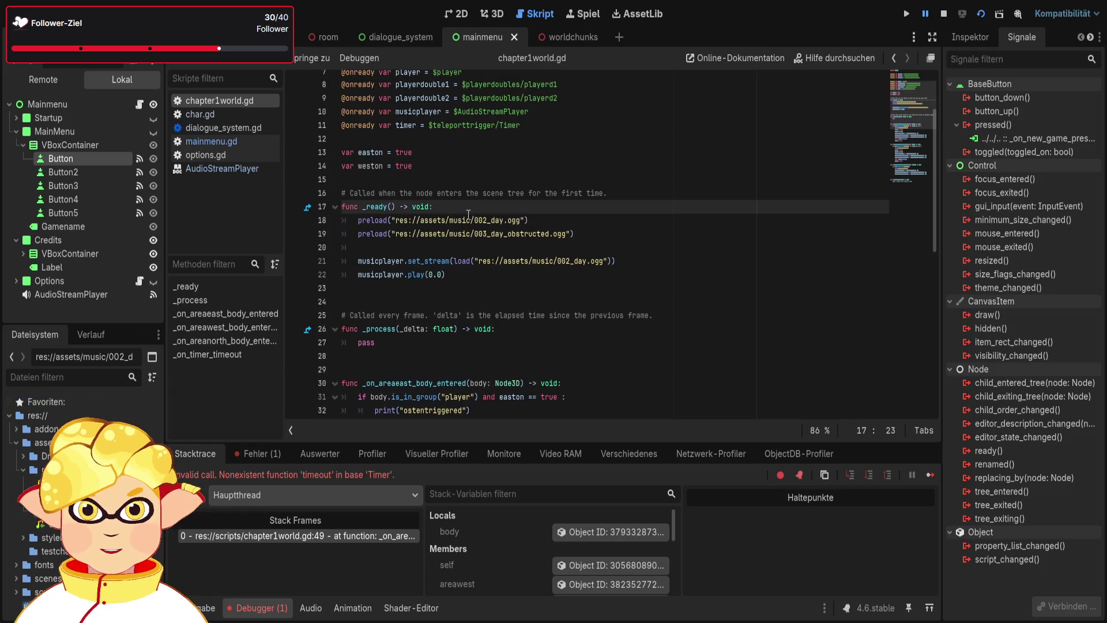
key("Return")
type("timeout.connect(_on_timer_timeout)")
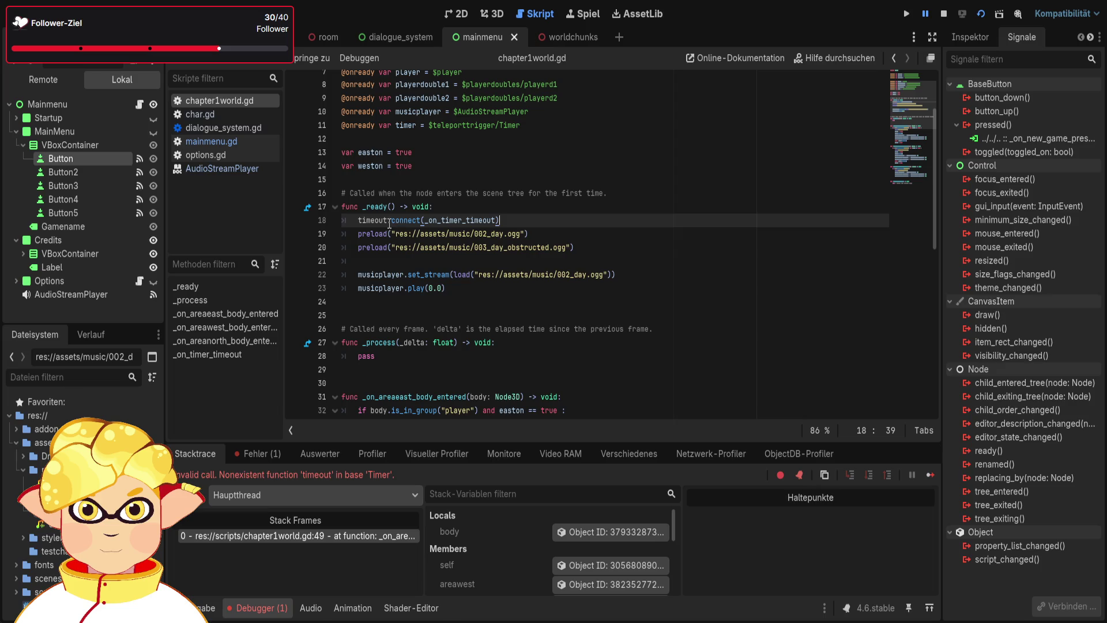
left_click(359, 230)
type("timer.")
type(".")
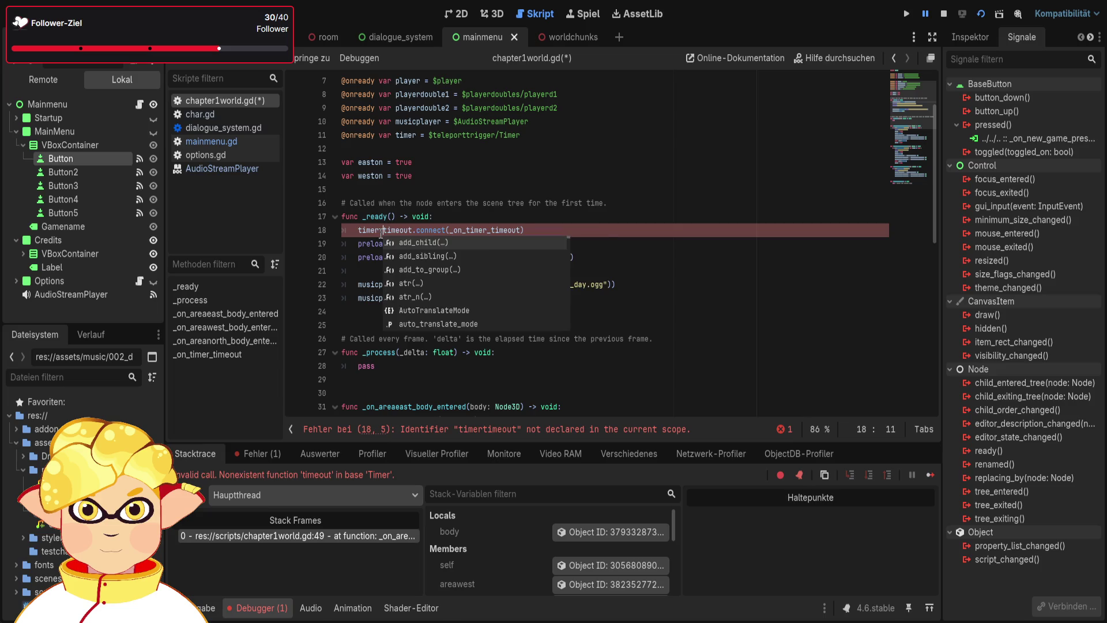
left_click(686, 269)
scroll(685, 265, "down", 5)
scroll(686, 264, "down", 3)
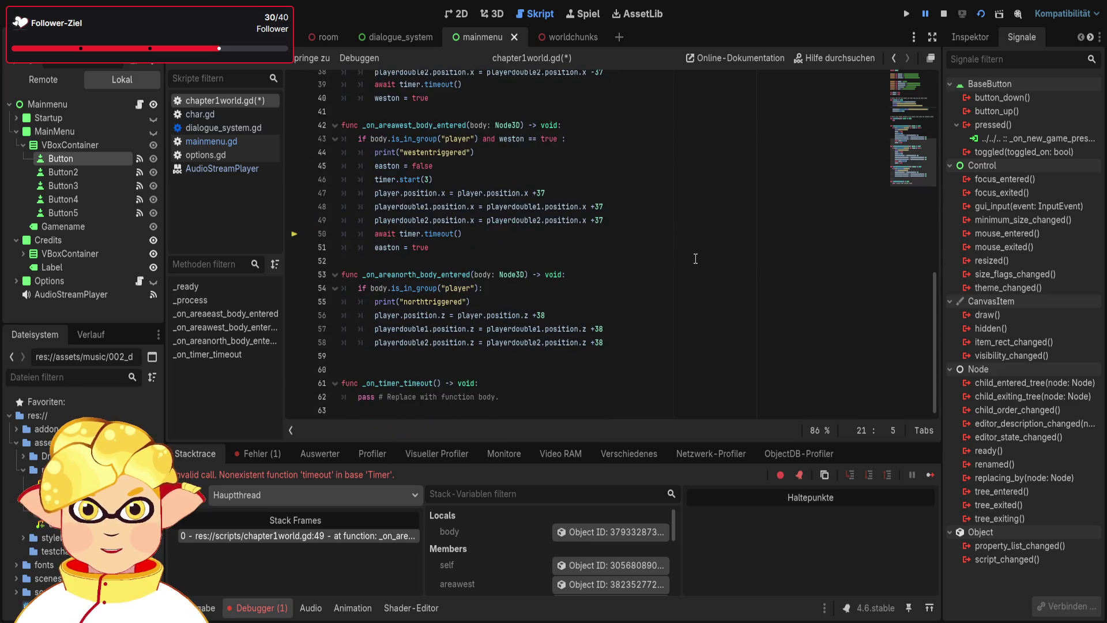
Restart the game and walk along the tree-lined path onto the road until it halts at line 50
left_click(984, 17)
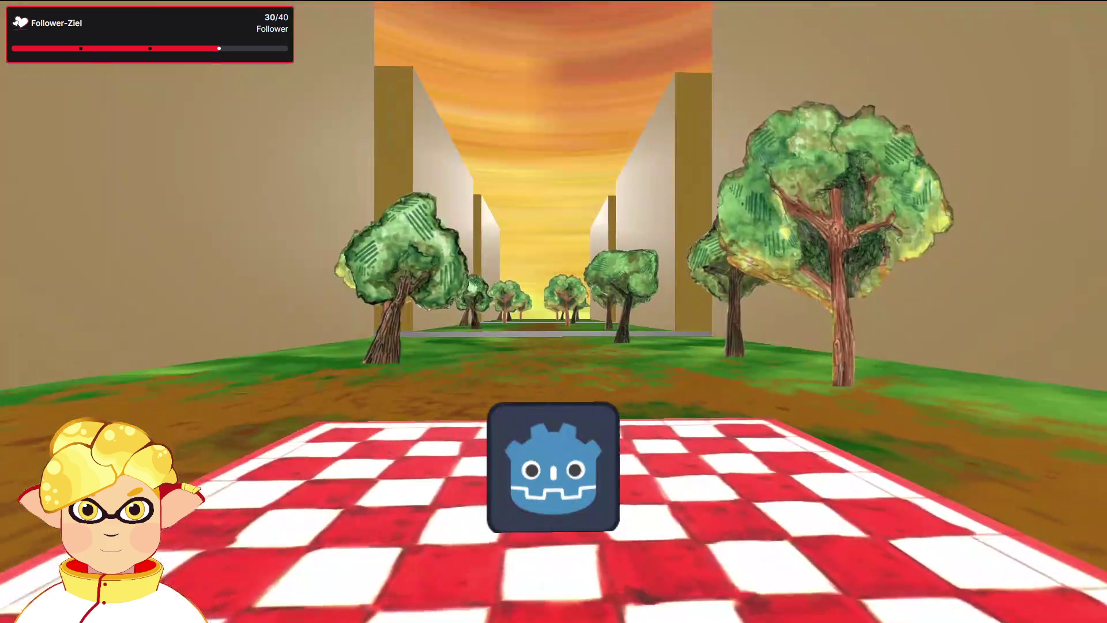
key("w")
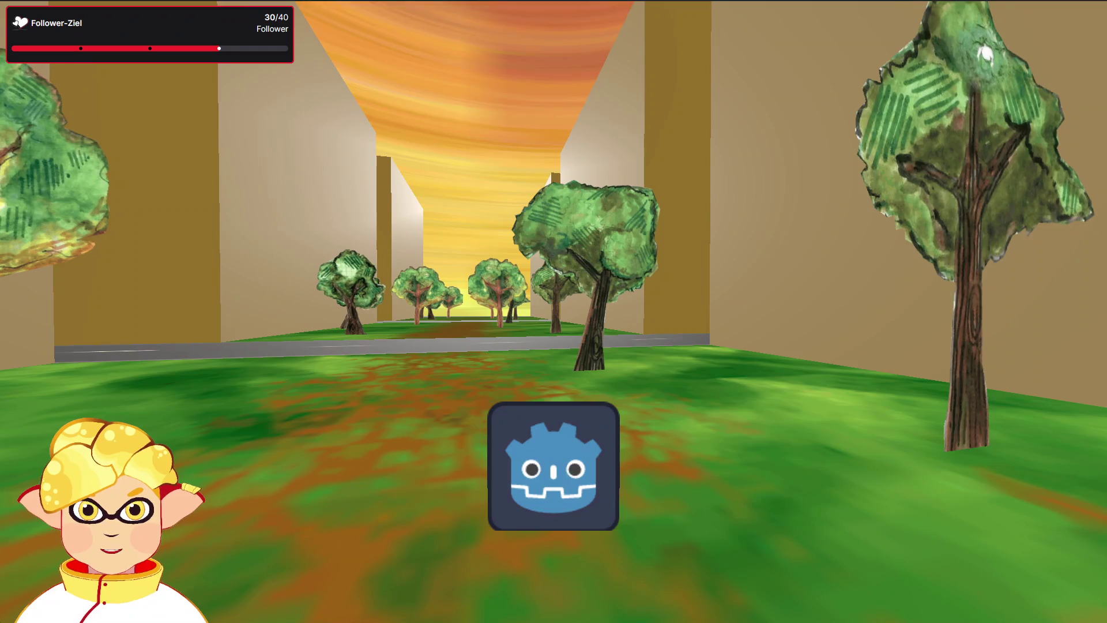
key("w")
key("w")
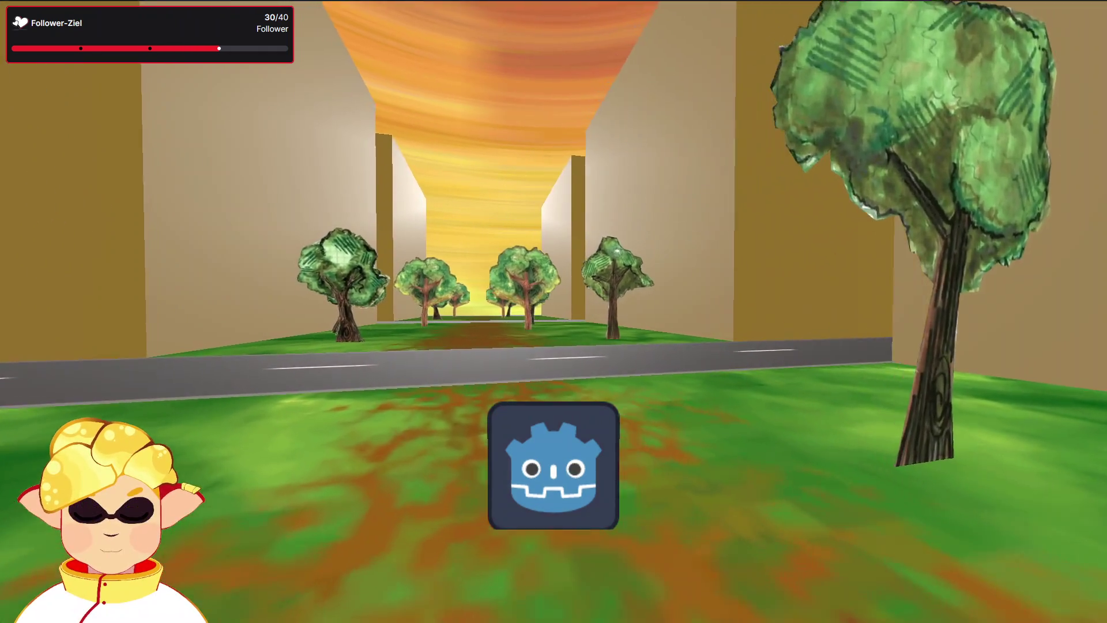
key("w")
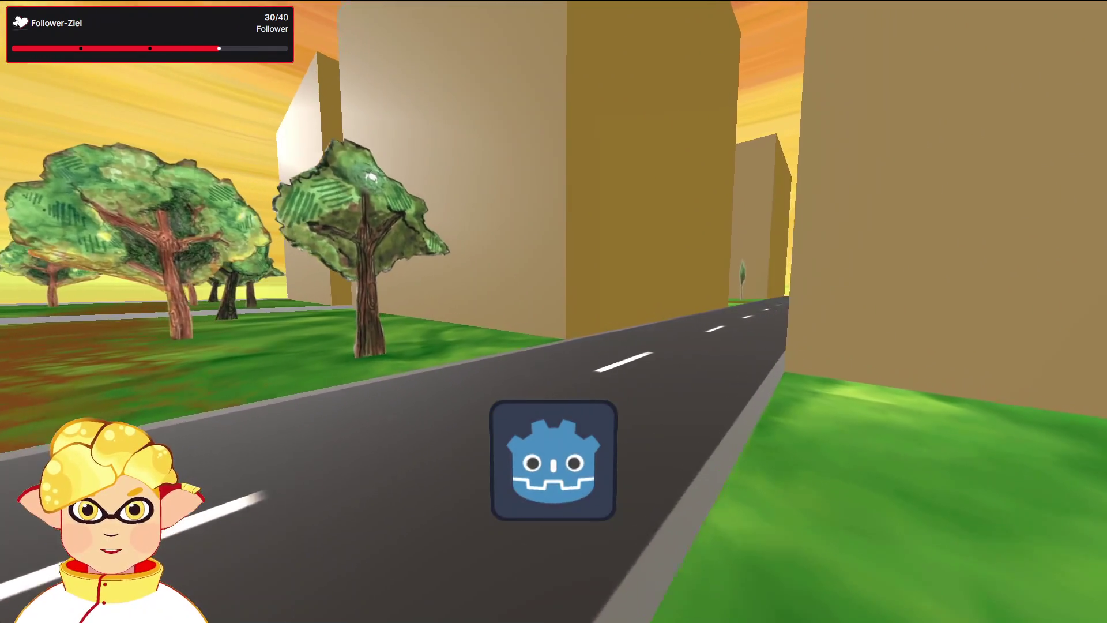
key("w")
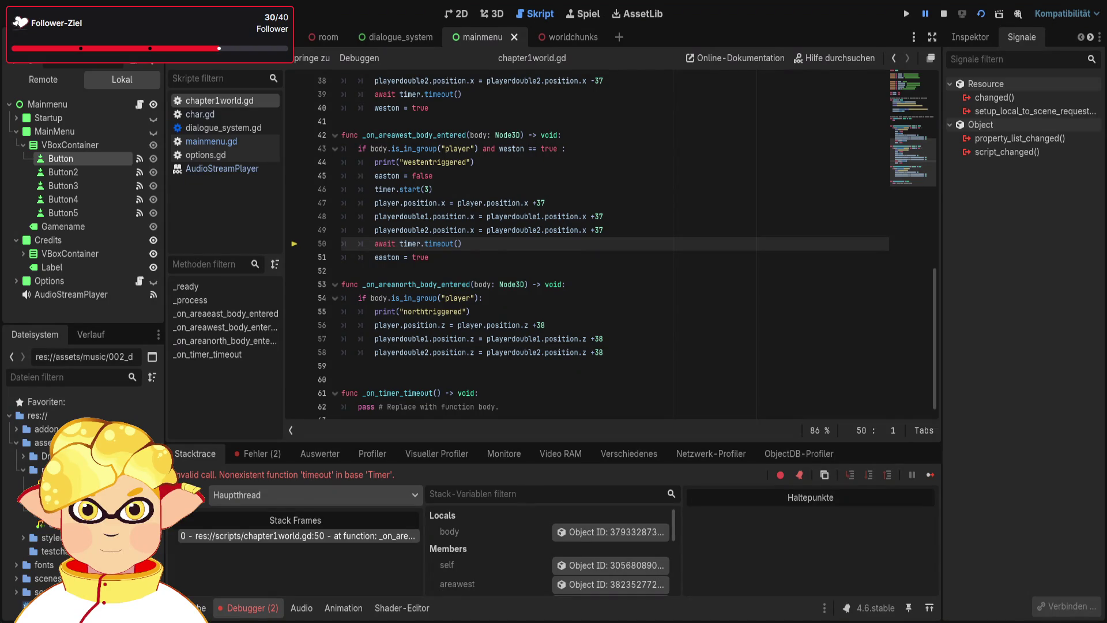
Change lines 50 and 39 to await timer.timeout without parentheses, then relaunch the game
mouse_move(341, 135)
left_mouse_down()
mouse_move(473, 245)
mouse_move(543, 253)
left_mouse_up()
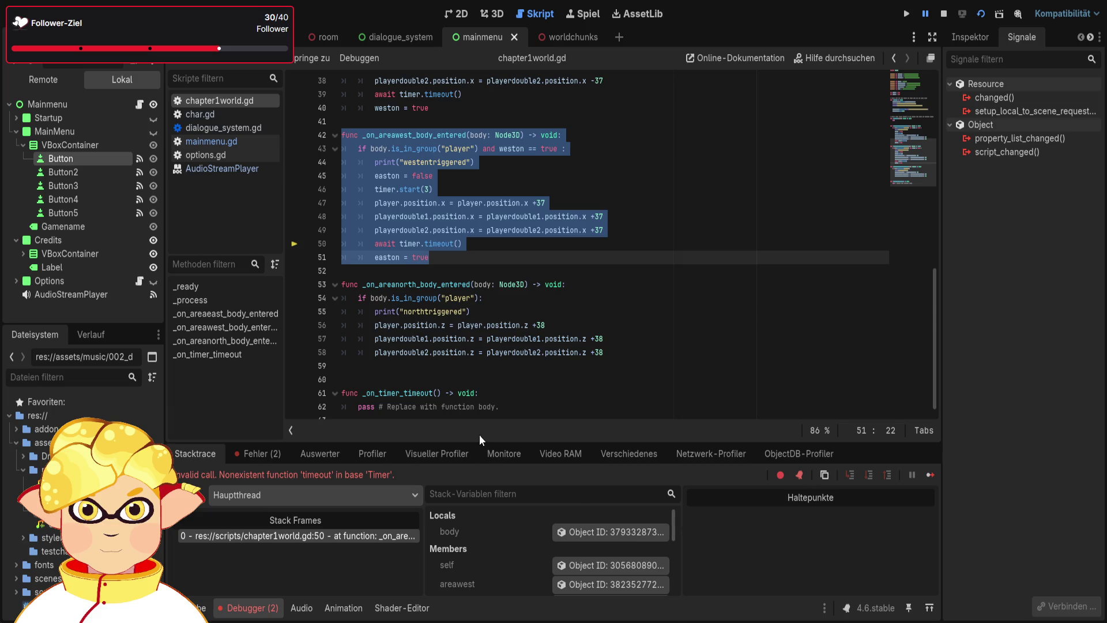
left_click(484, 243)
key("BackSpace")
key("BackSpace")
scroll(484, 243, "down", 1)
scroll(485, 244, "up", 2)
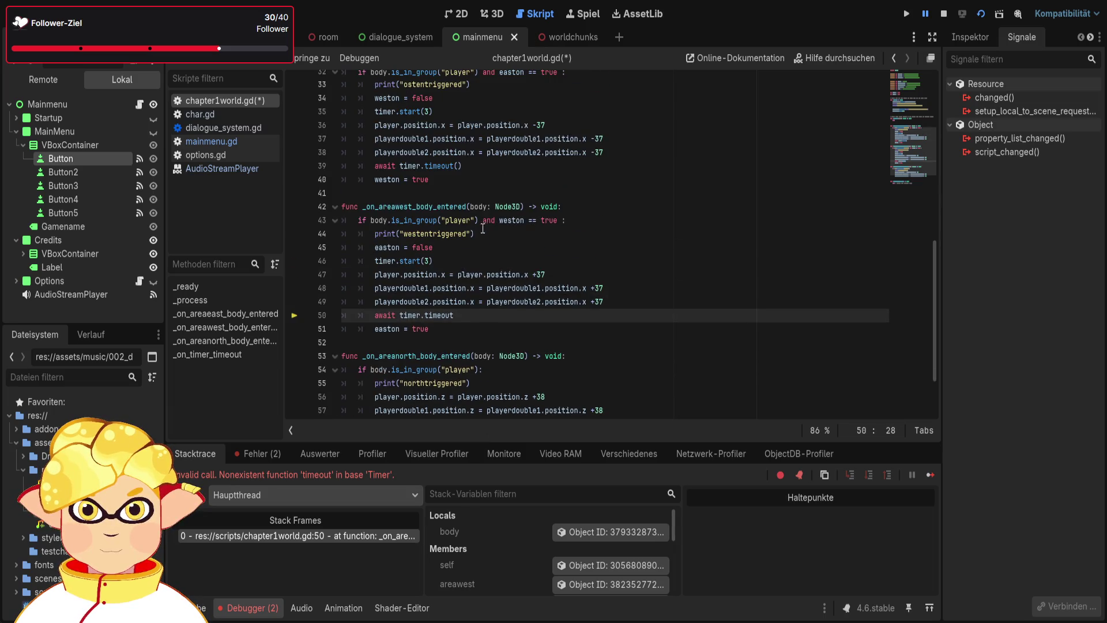
left_click(476, 166)
key("BackSpace")
key("BackSpace")
left_click(982, 15)
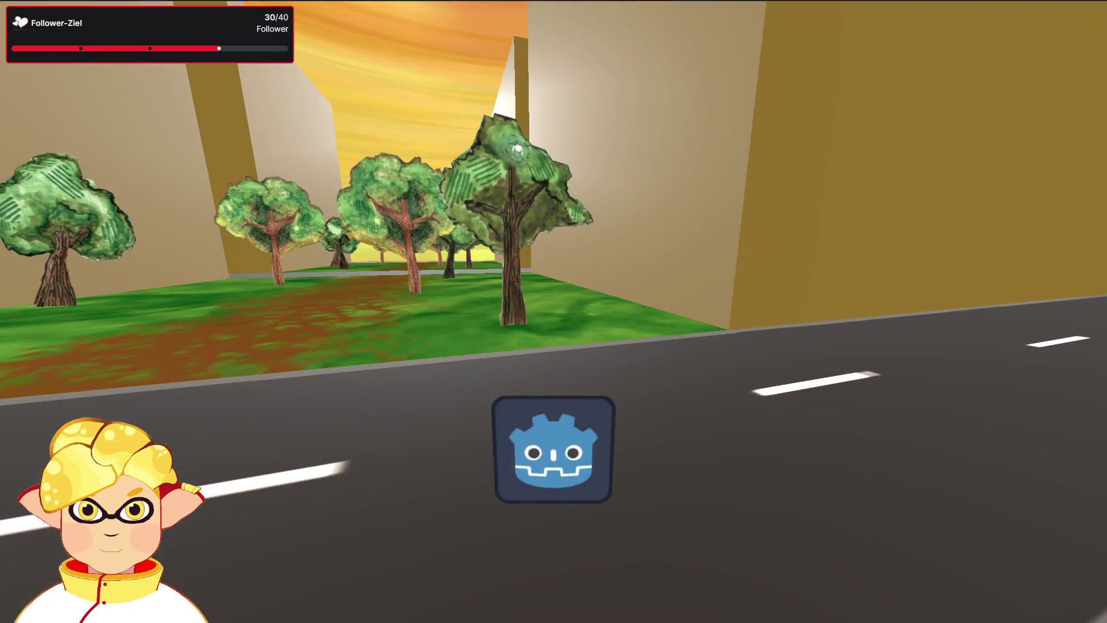
Stop the running game with F8 after the triggers fire without halting
key("F8")
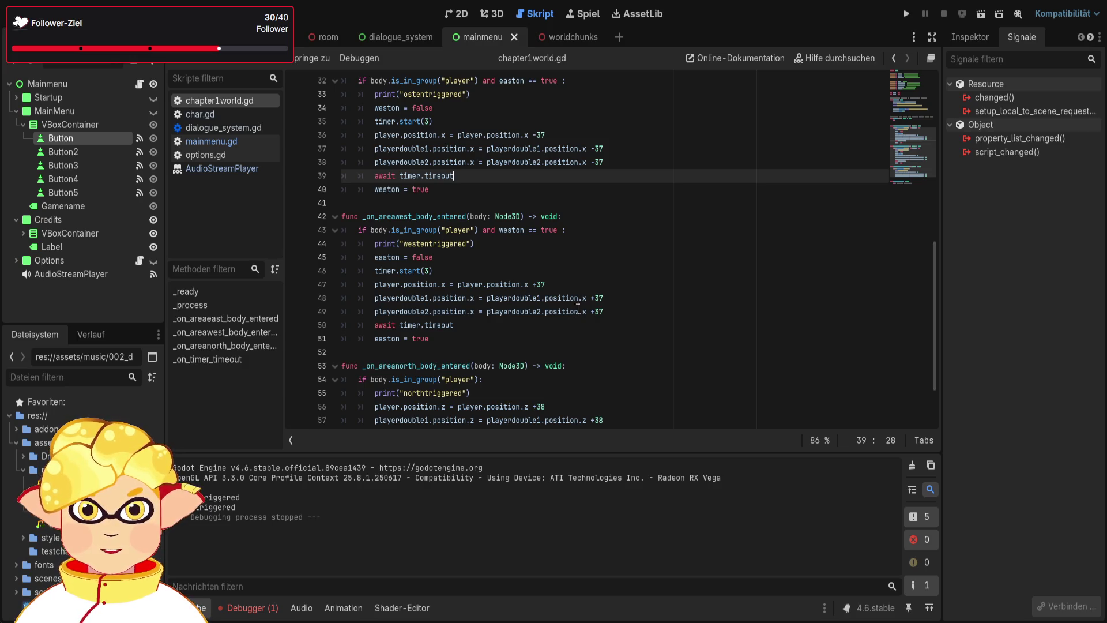
Inspect the player and areaeast's CollisionShape3D in the level's 3D view, then return to chapter1world.gd
scroll(616, 266, "down", 2)
scroll(616, 267, "up", 2)
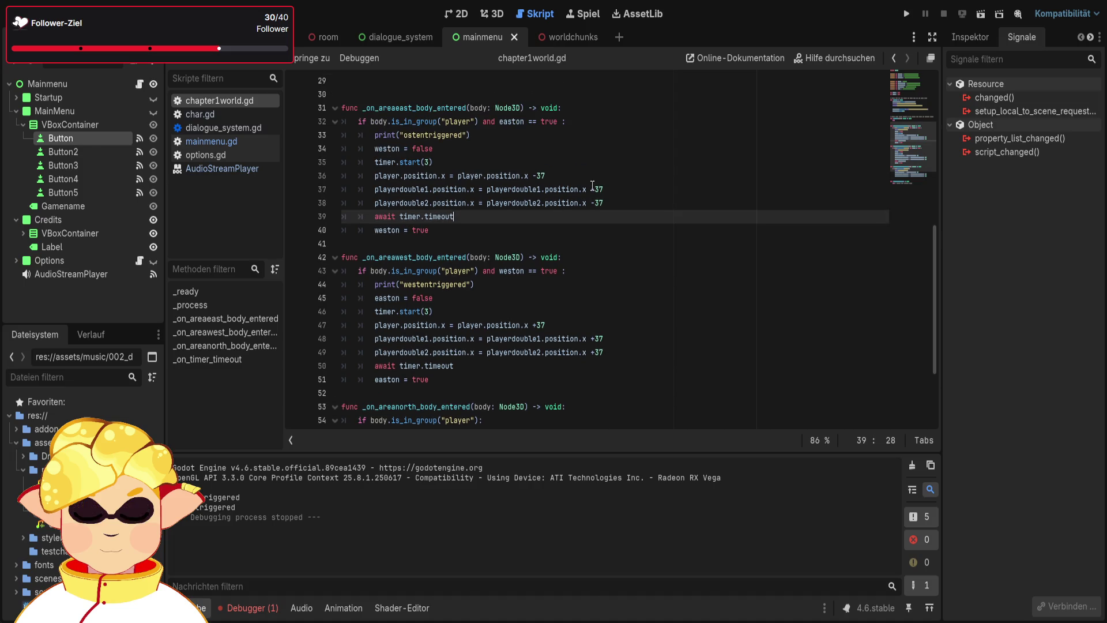
left_click(494, 14)
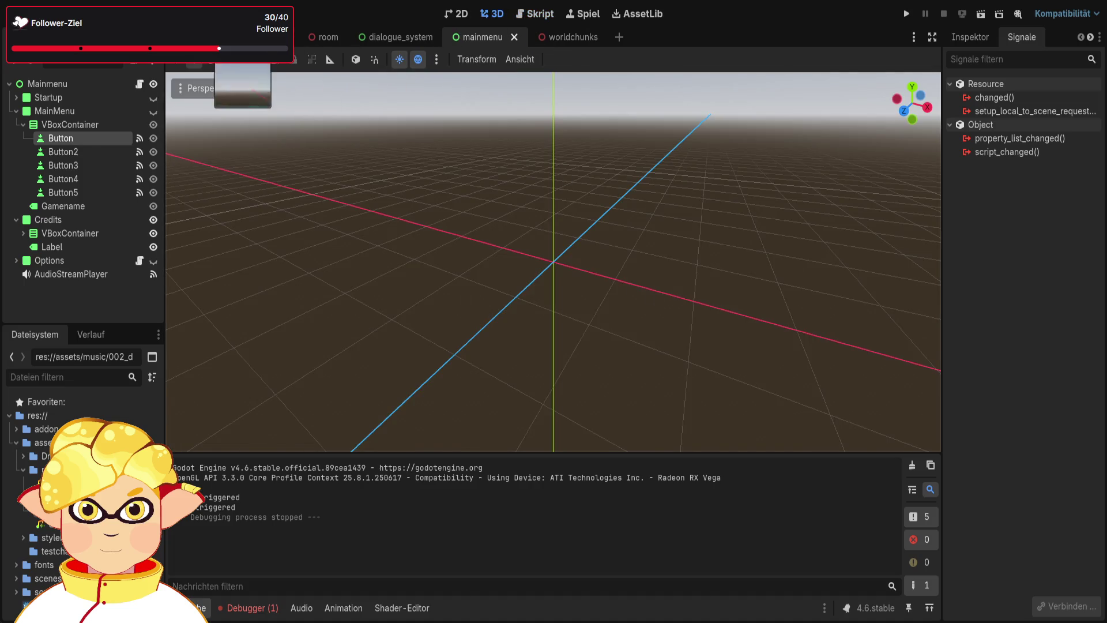
left_click(230, 37)
scroll(756, 344, "up", 5)
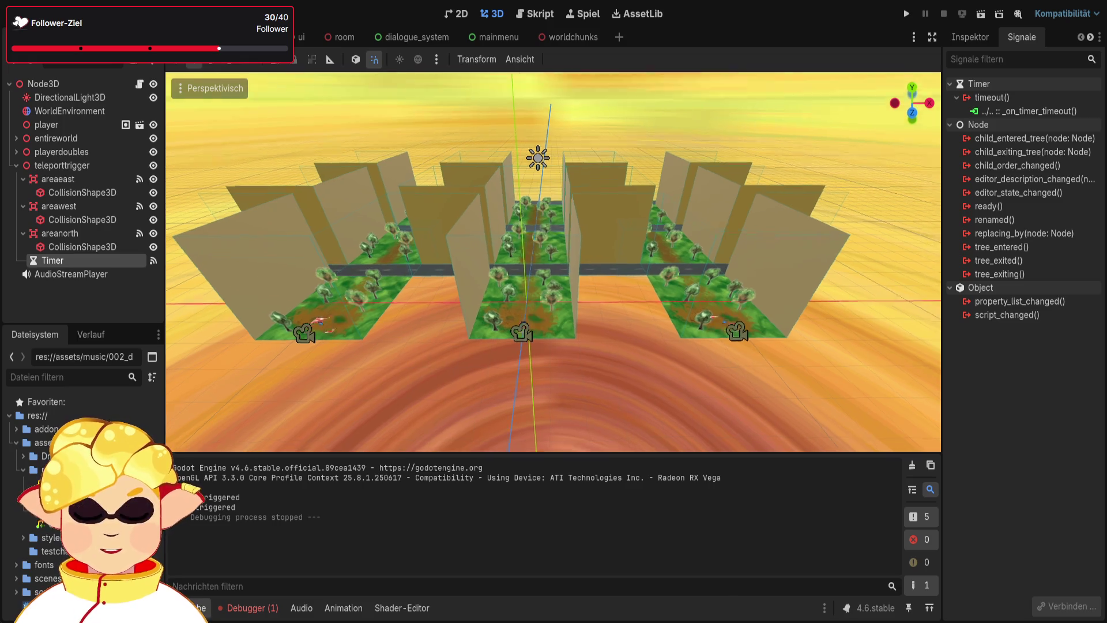
left_click(70, 125)
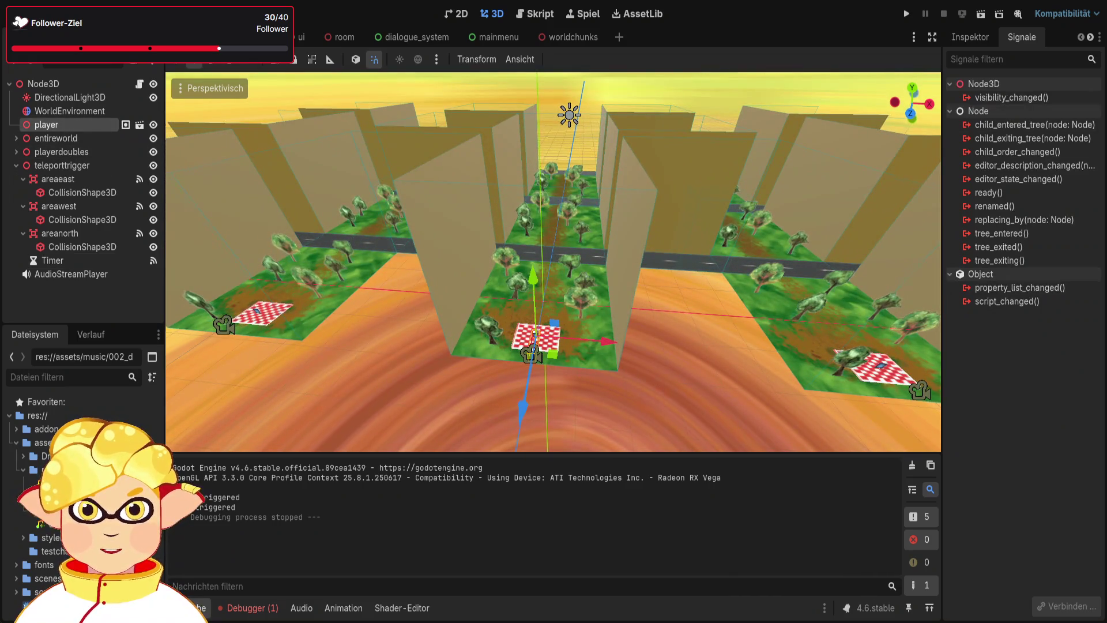
left_click_drag(597, 352, 590, 354)
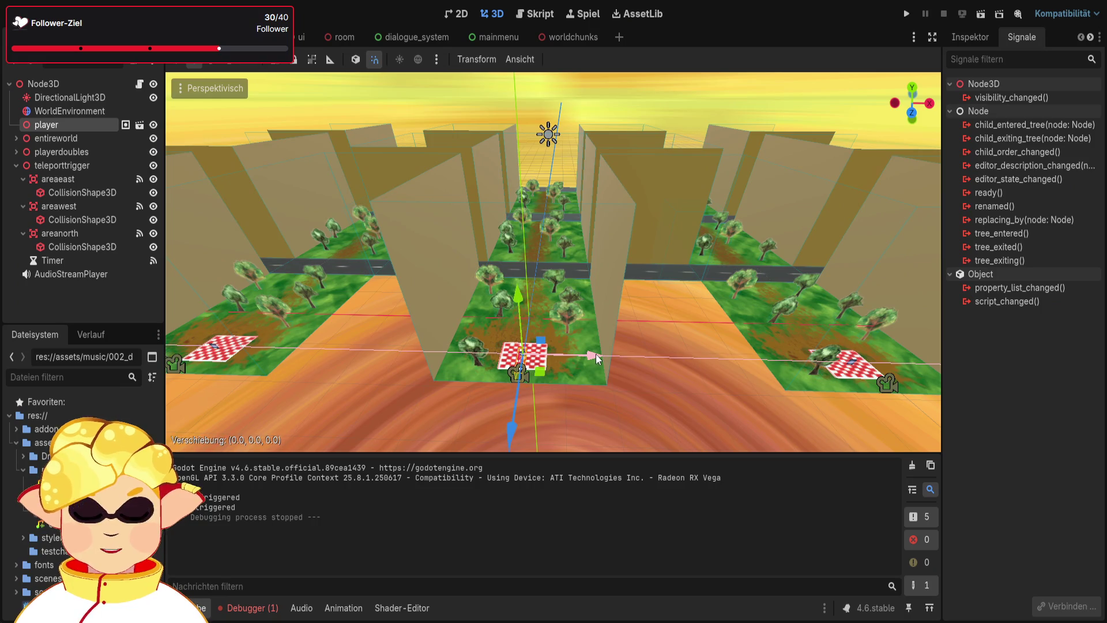
left_click(74, 194)
left_click(534, 14)
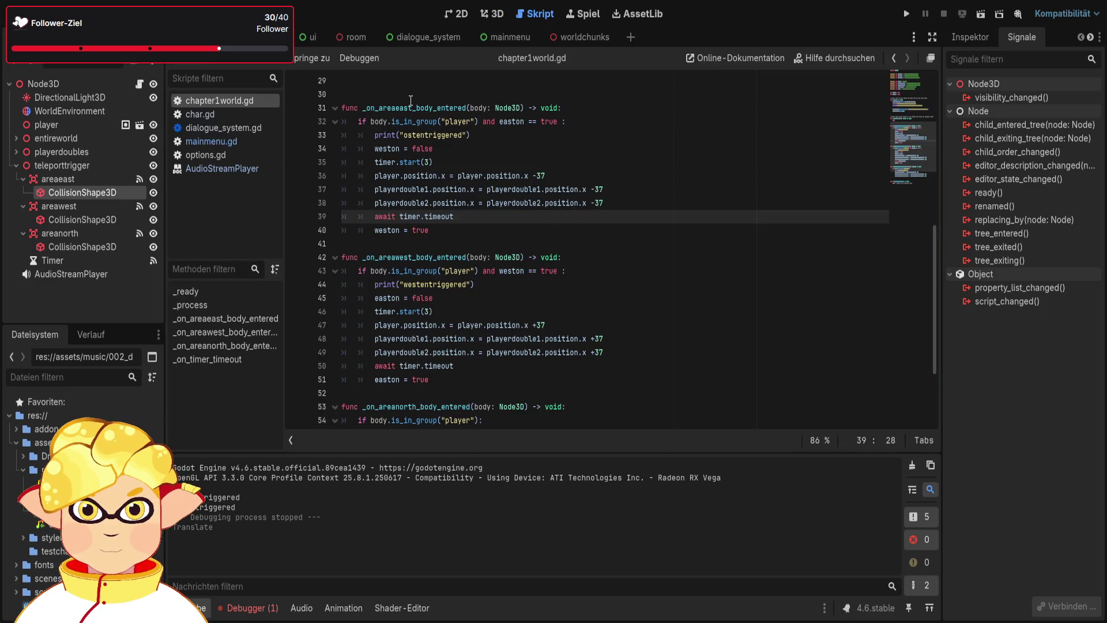
left_click(553, 178)
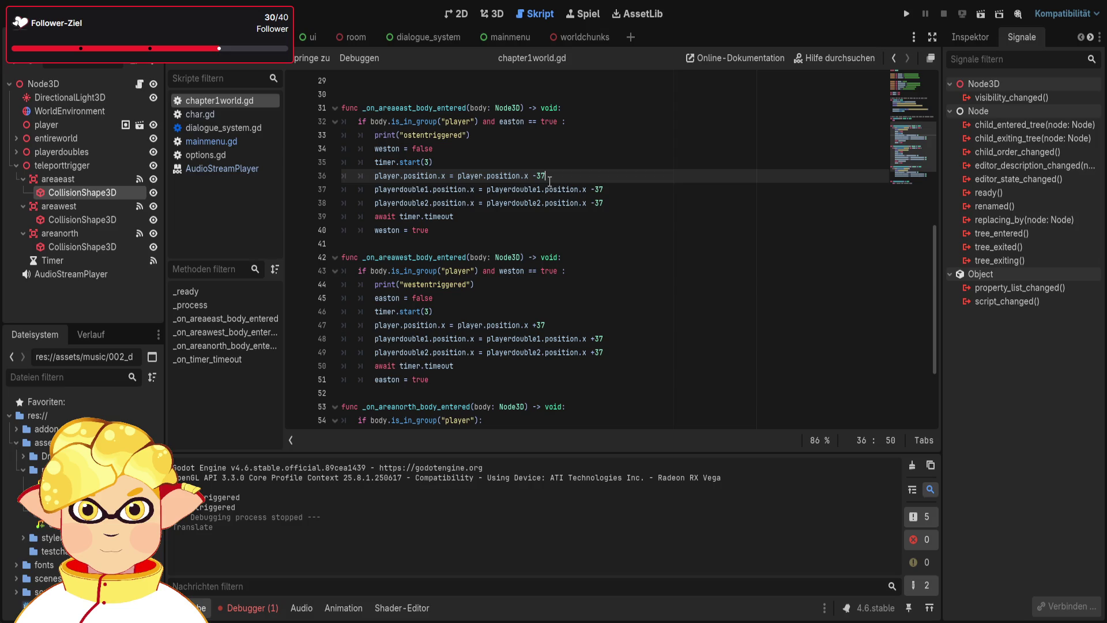
Change the east offsets on lines 36–38 from -37 to -38 and run the game
left_click(614, 189)
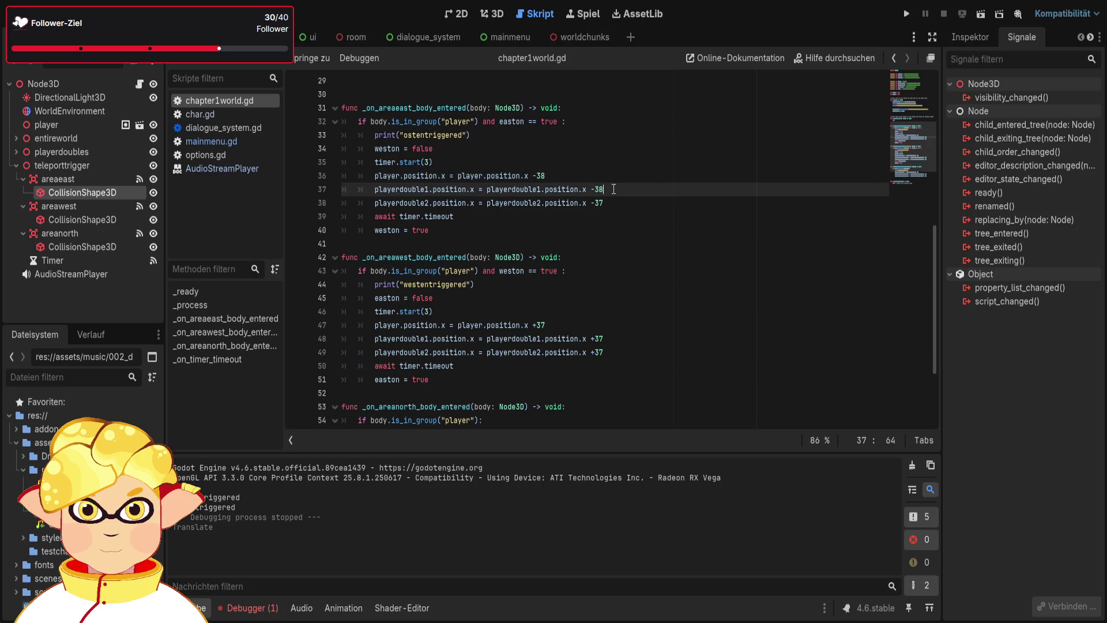
key("Down")
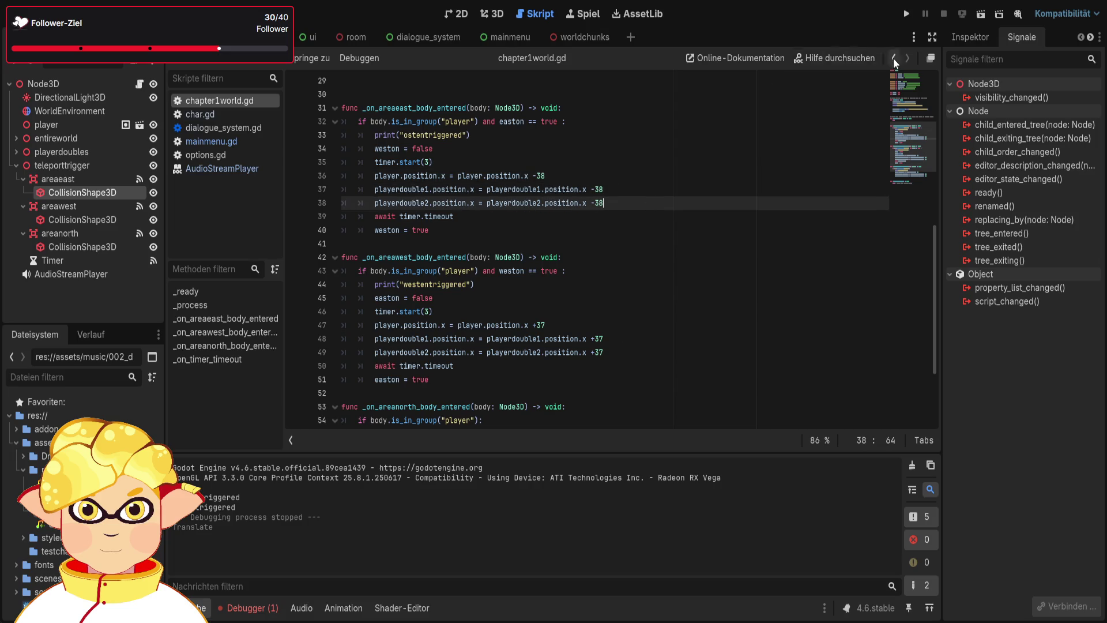
left_click(980, 17)
Walk down the road into the east trigger to test the −38 teleport, then stop the game
key("w")
key("d")
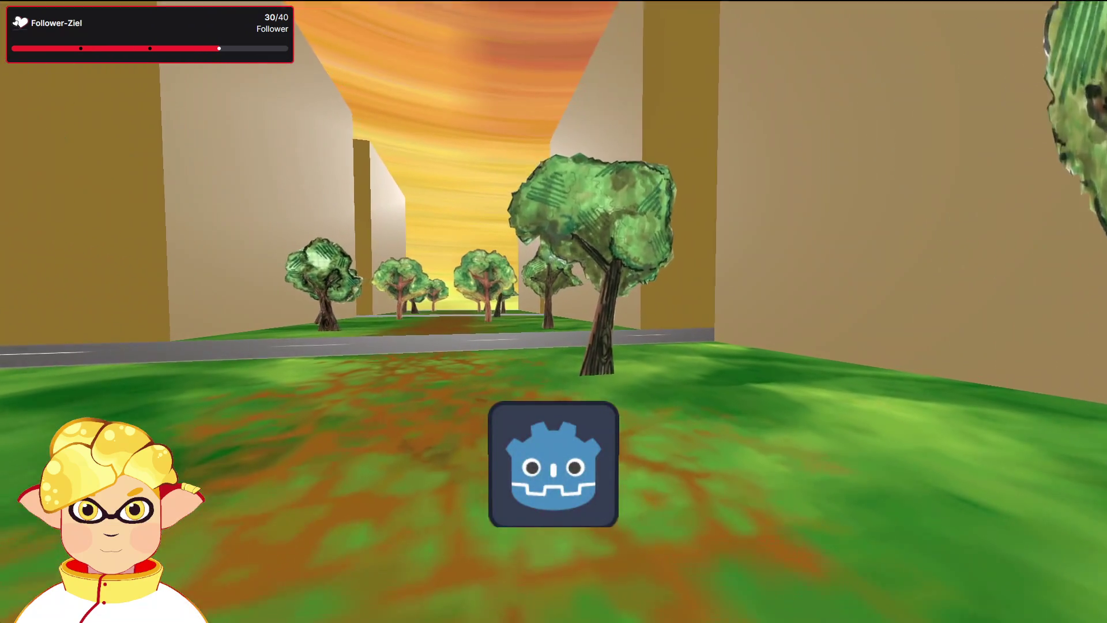
key("d")
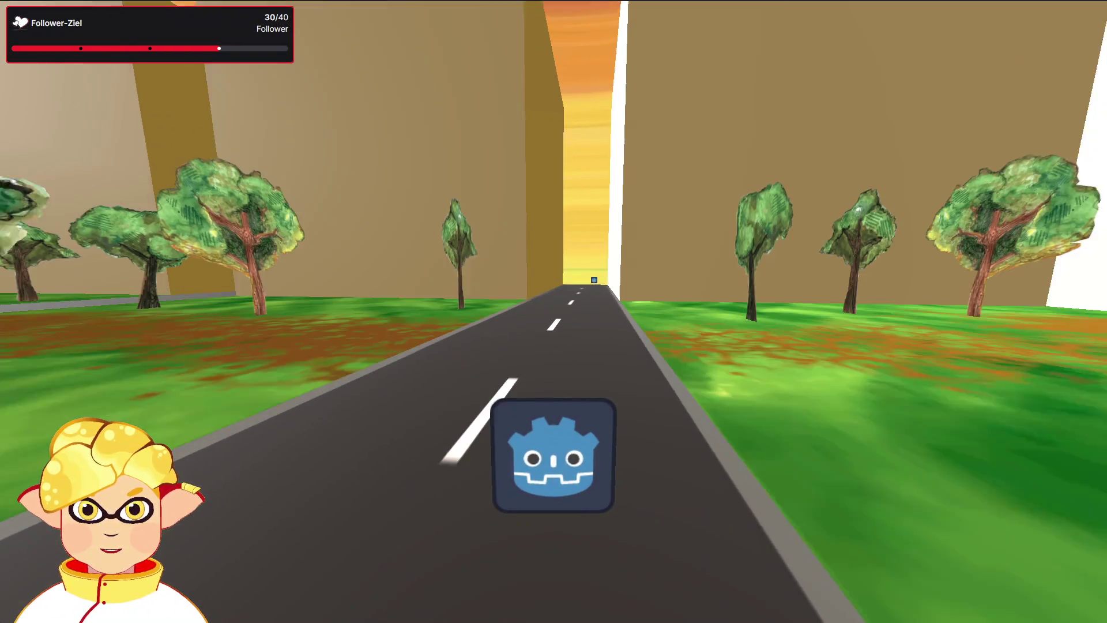
key("d")
key("a")
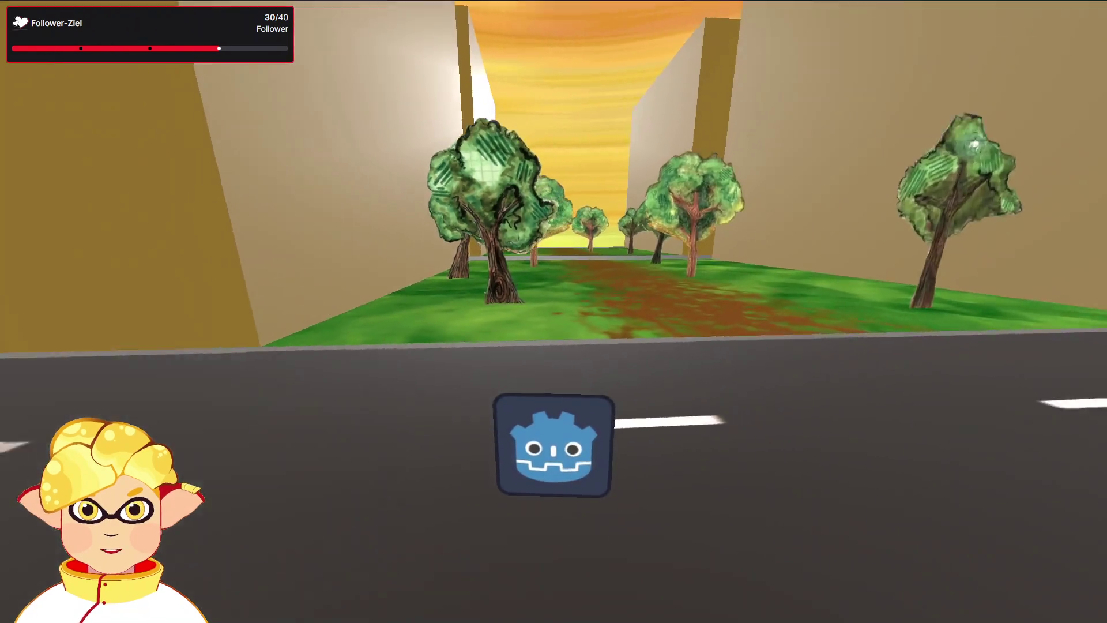
key("F8")
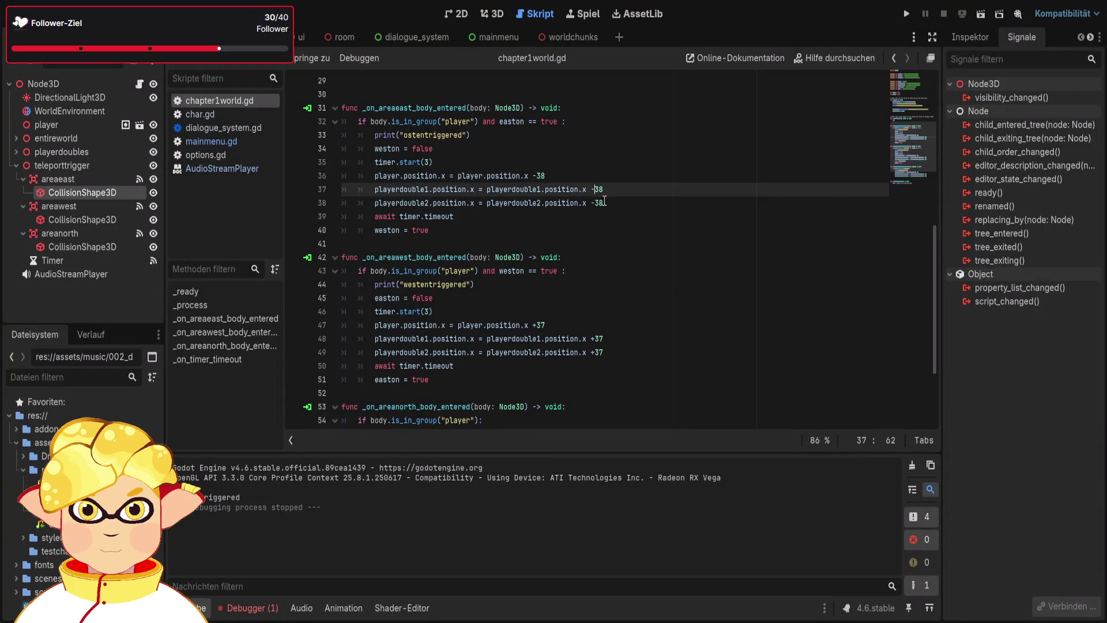
left_click(535, 176)
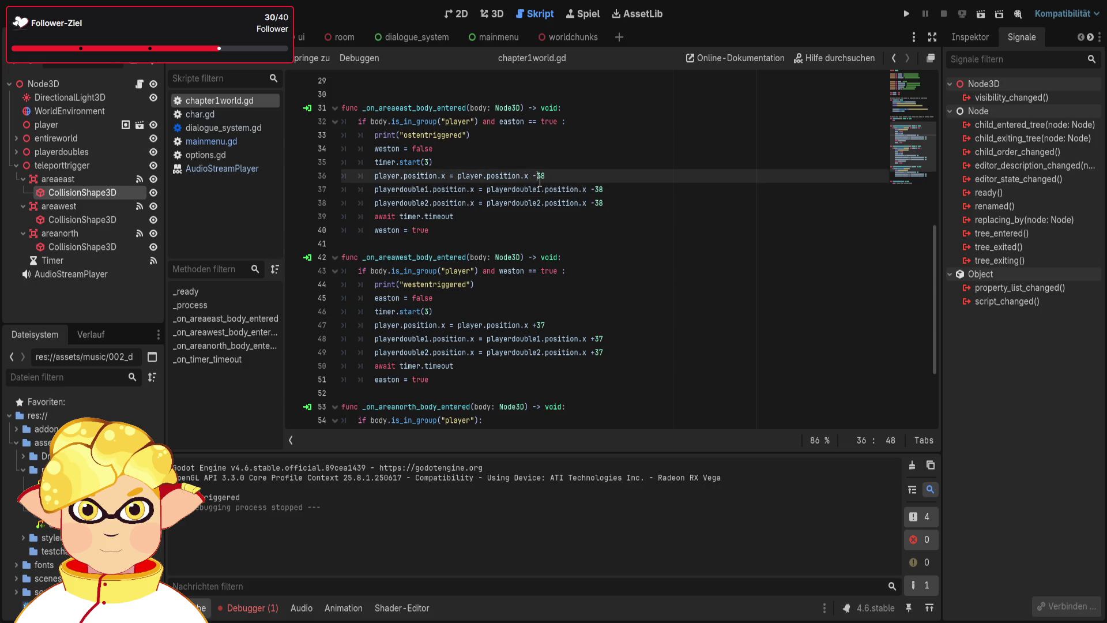
Run the game with the player's east offset at +38, walk the path and road, then exit
left_click(982, 17)
key("w")
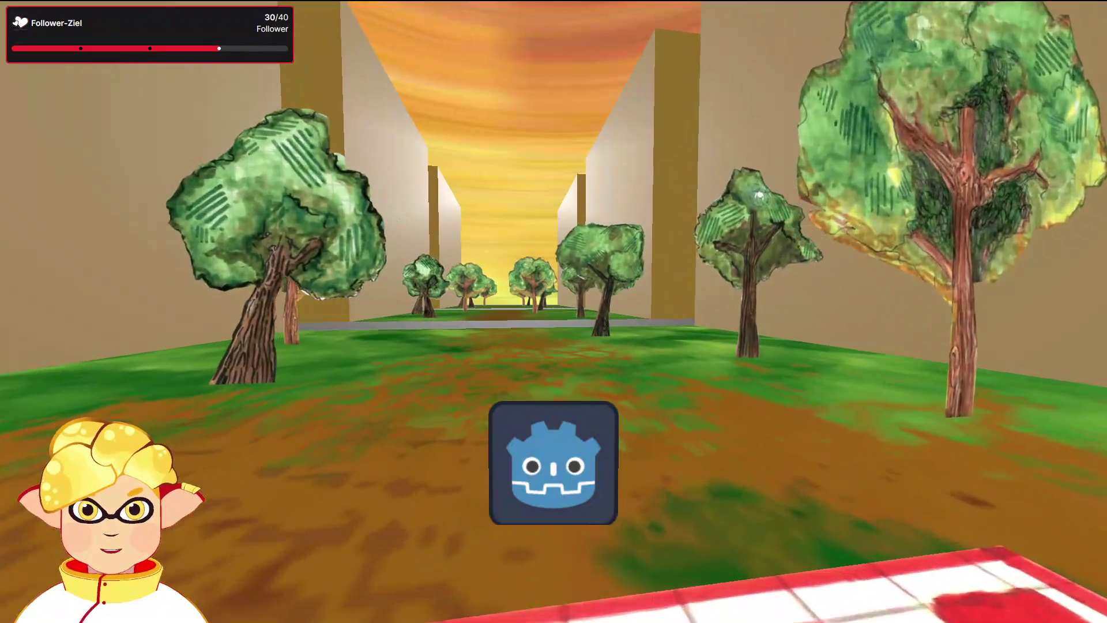
key("w")
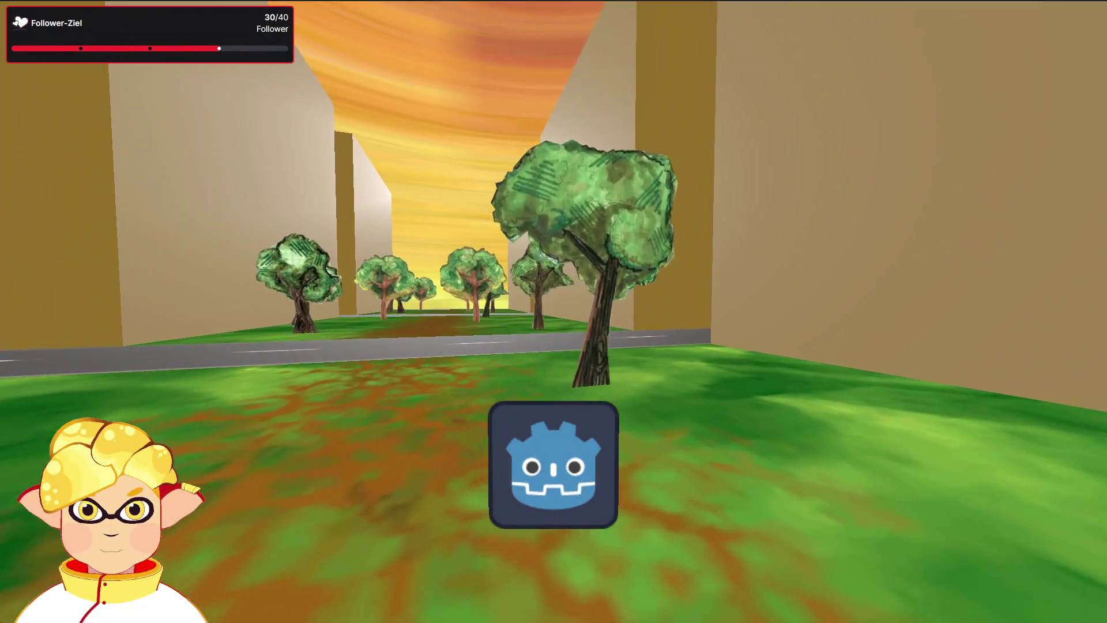
key("w")
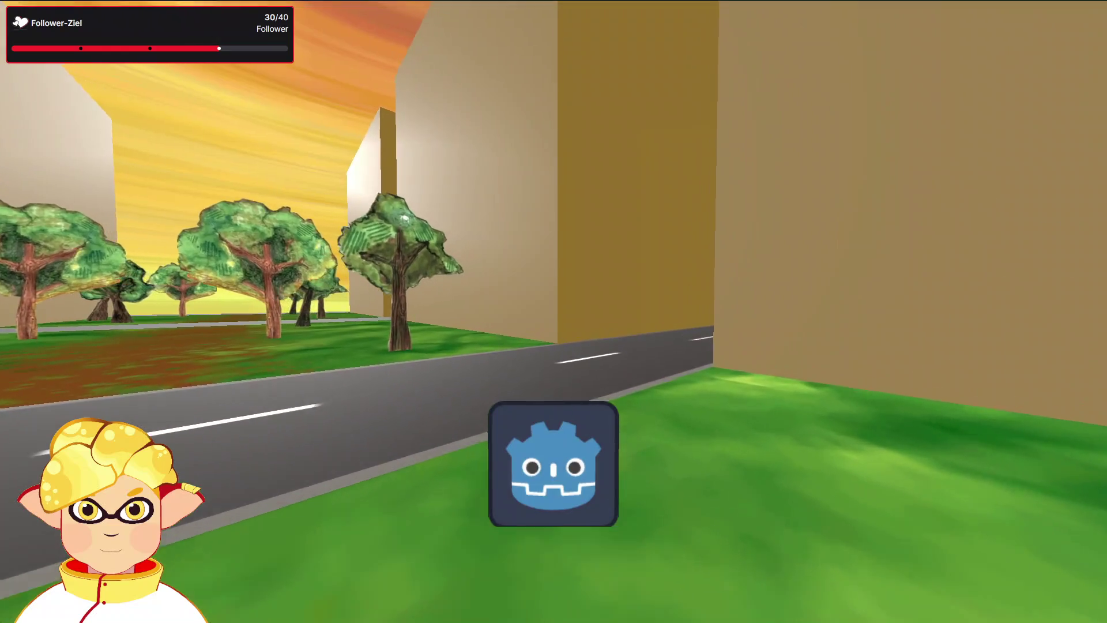
key("w")
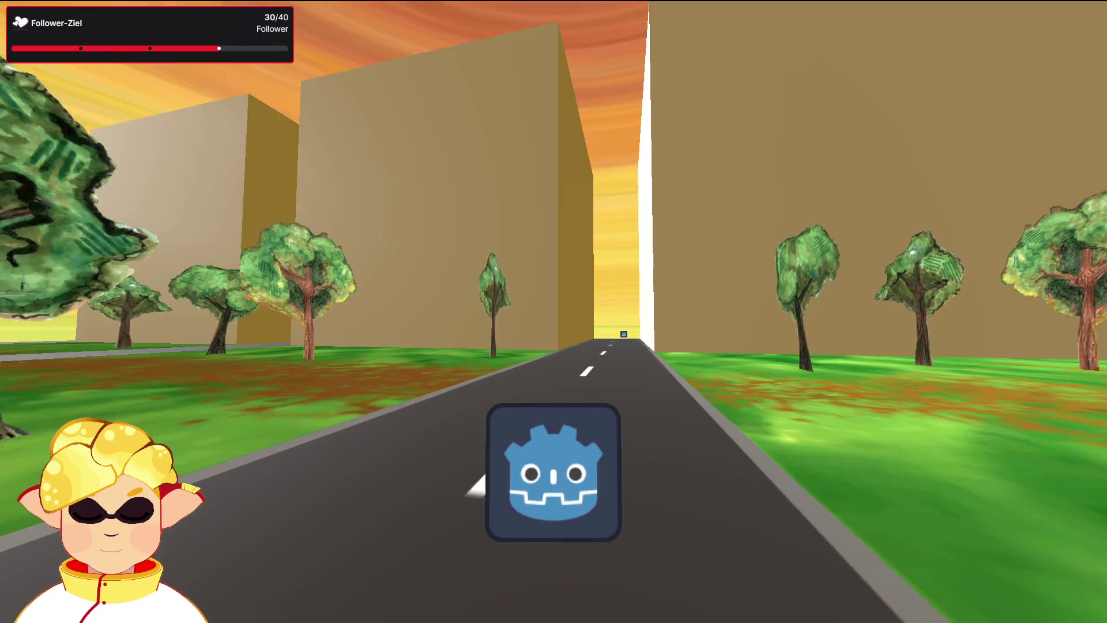
key("w")
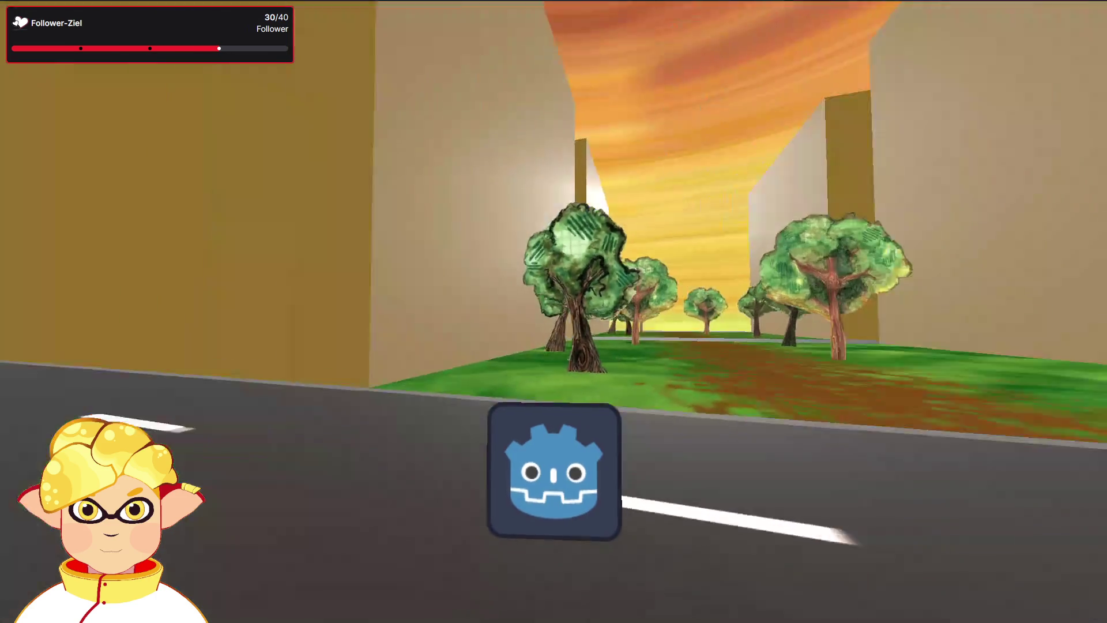
key("w")
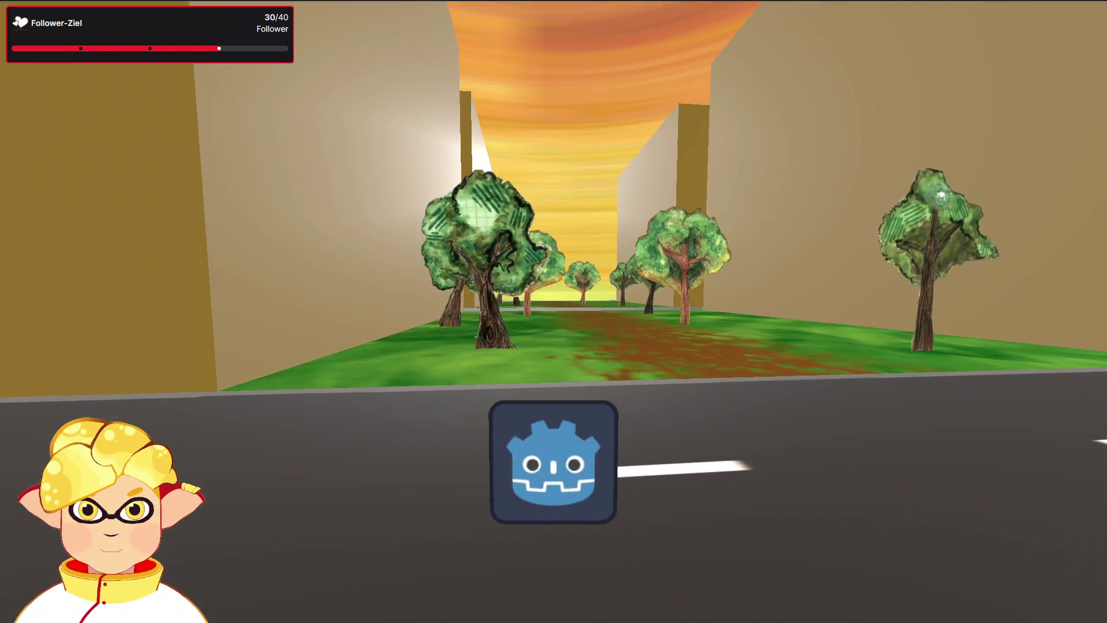
key("Escape")
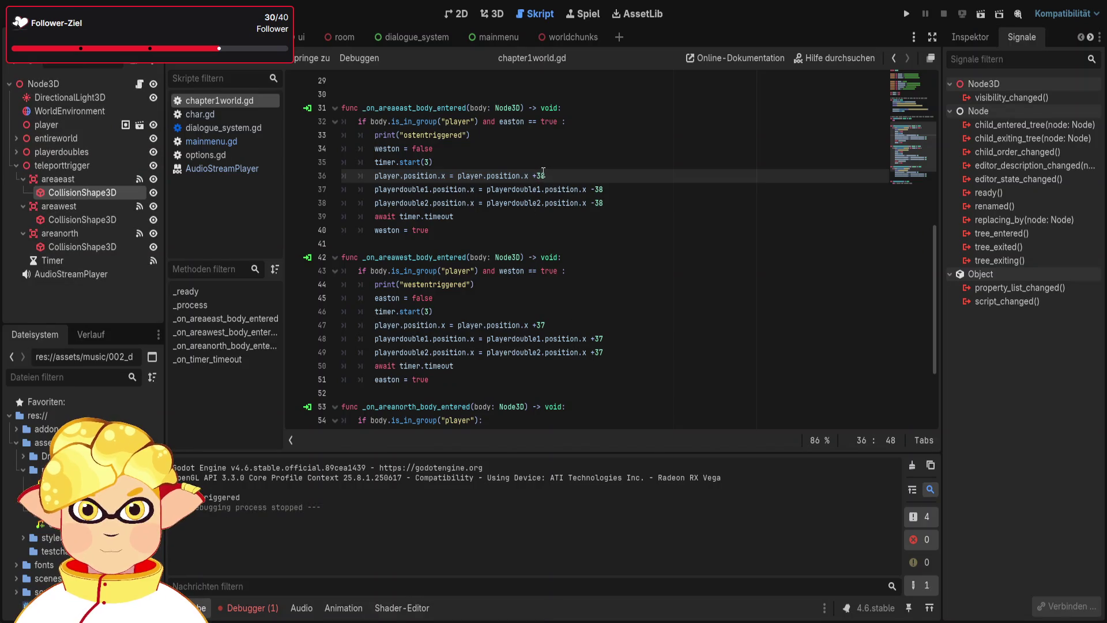
Save chapter1world.gd with all three east offsets at −38 and relaunch the game
left_click(589, 164)
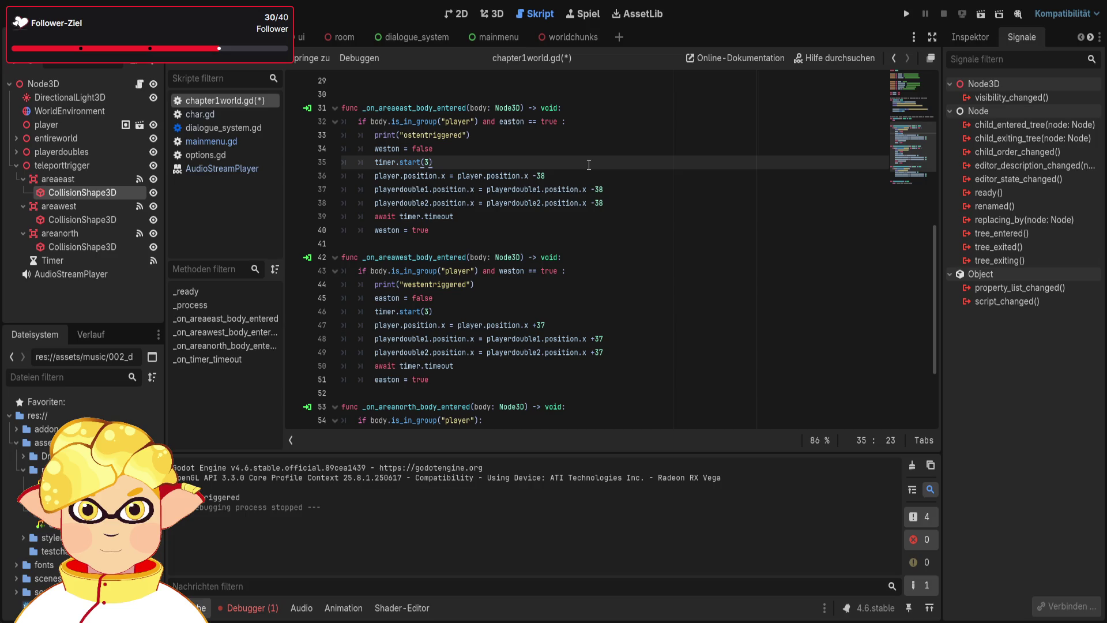
key("ctrl+s")
scroll(566, 276, "down", 3)
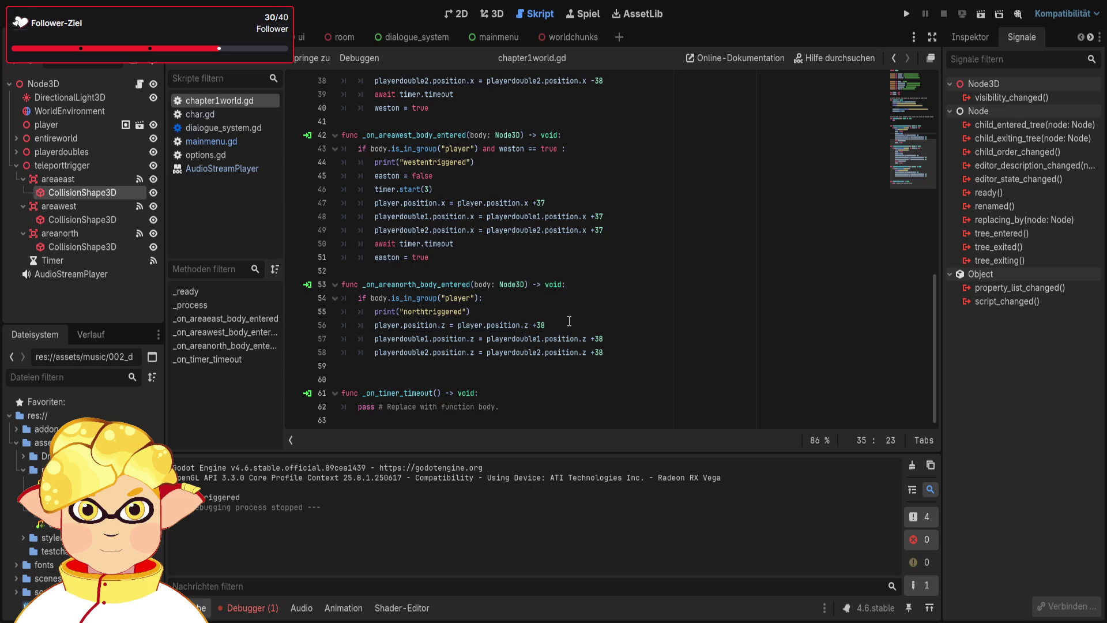
scroll(569, 321, "up", 2)
left_click(563, 287)
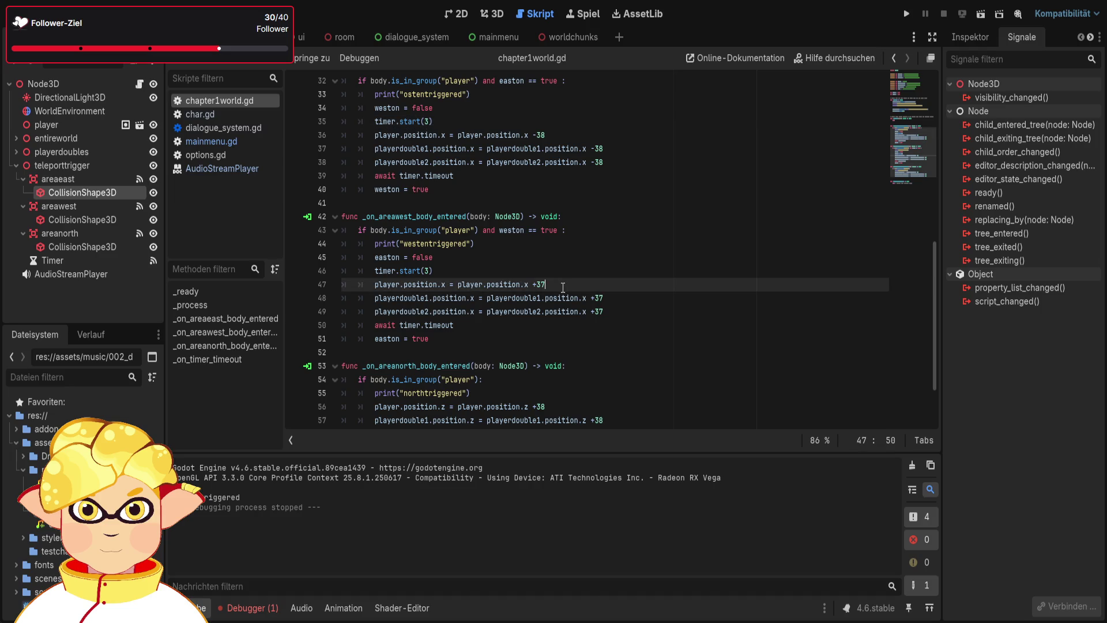
left_click(984, 13)
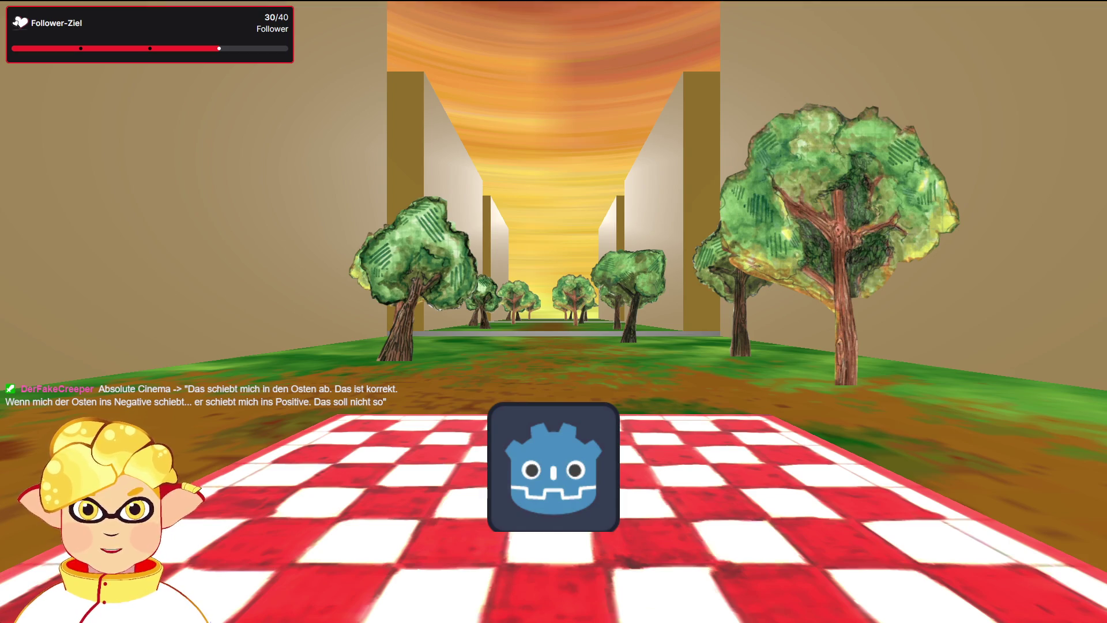
Walk the player from the picnic blanket down the road past the trigger areas, then stop the game
key("w")
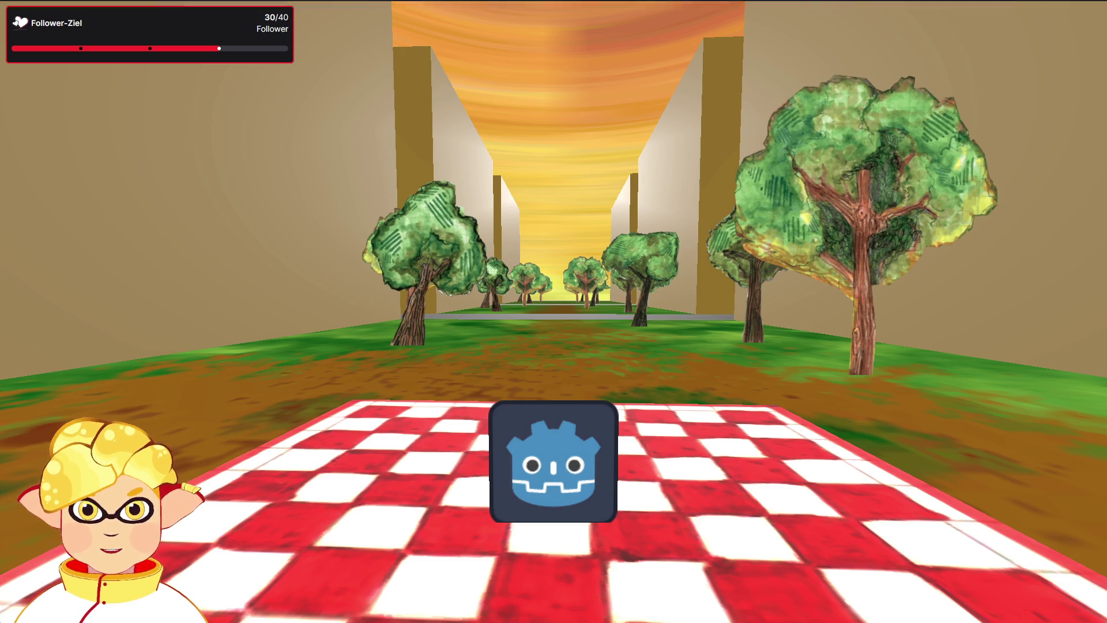
key("w")
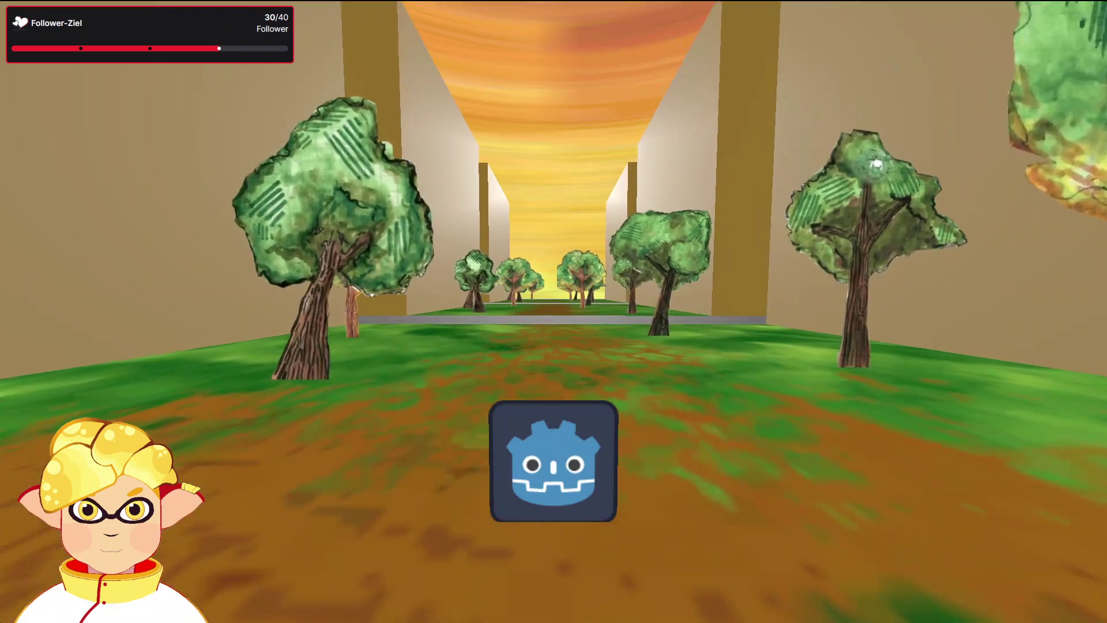
key("w")
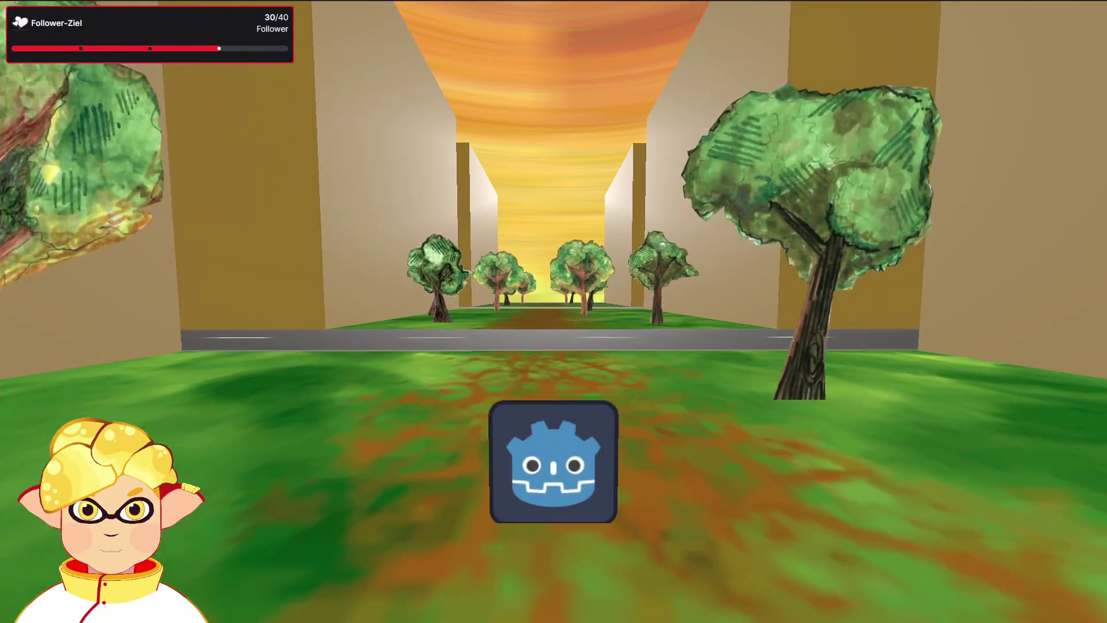
key("w")
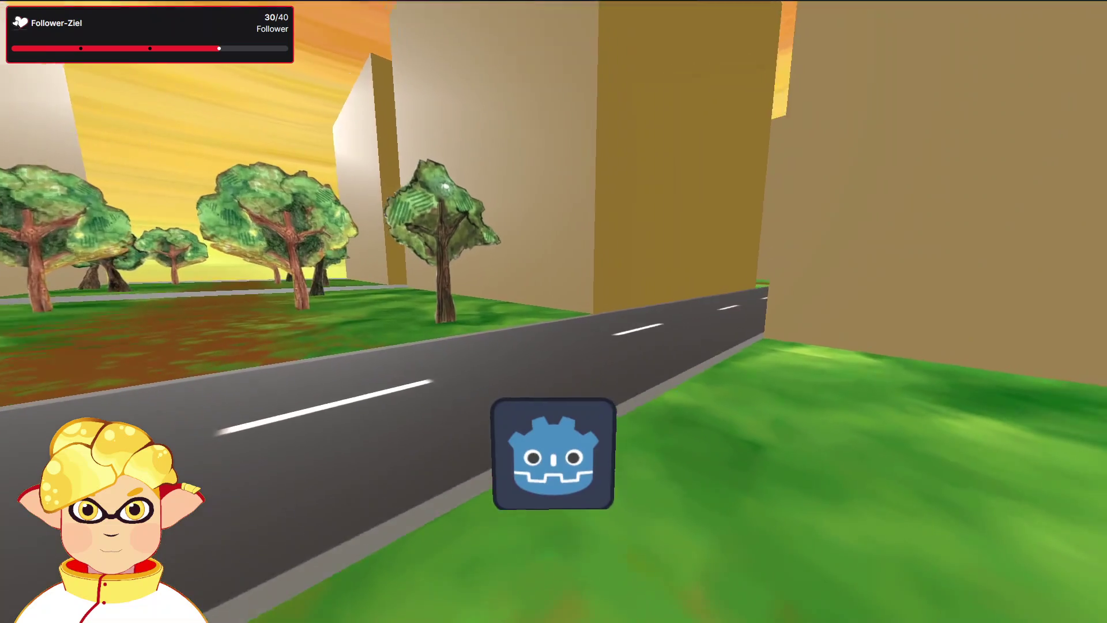
key("w")
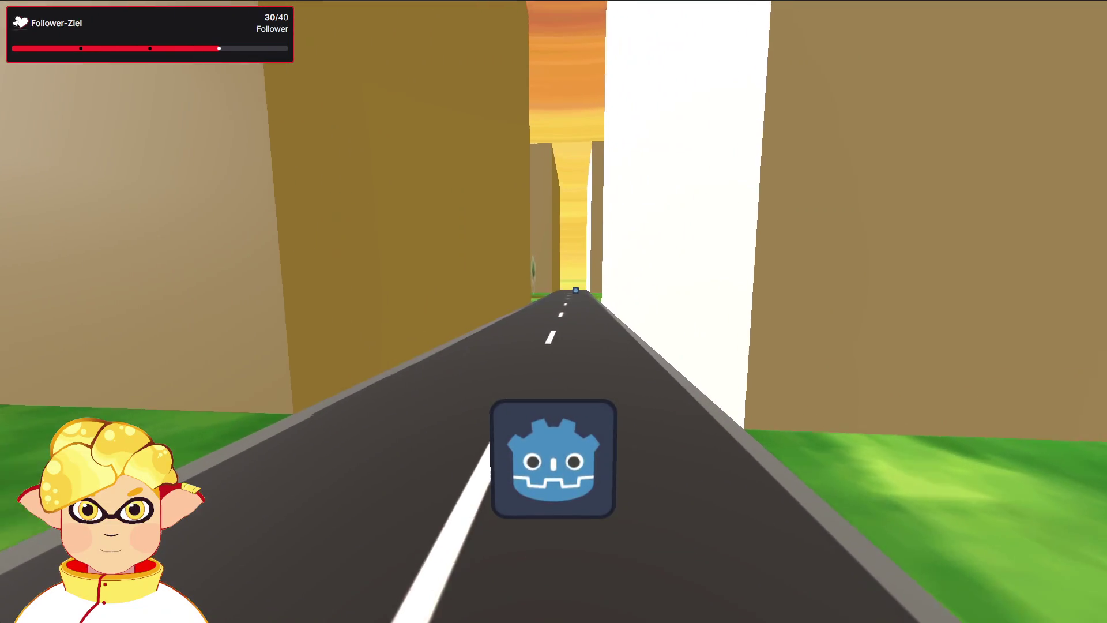
key("w")
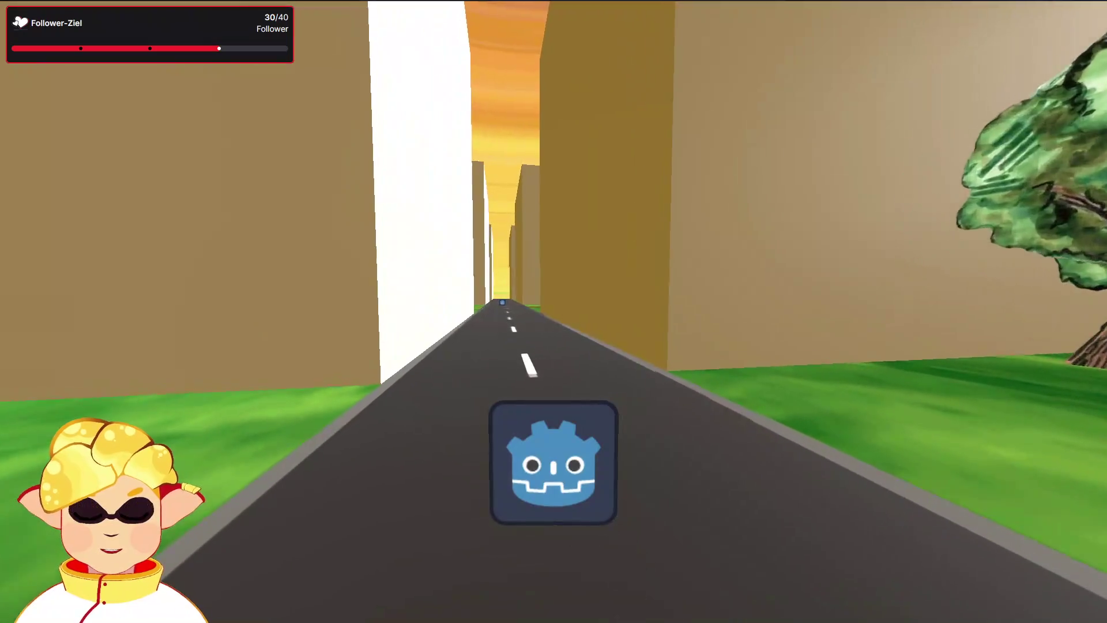
key("w")
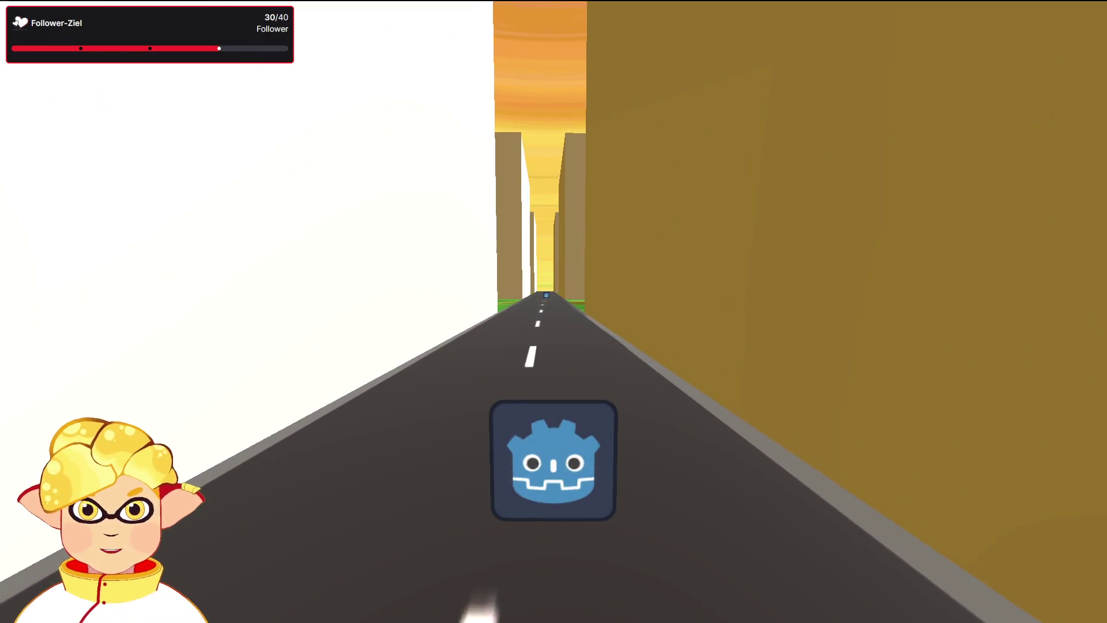
key("w")
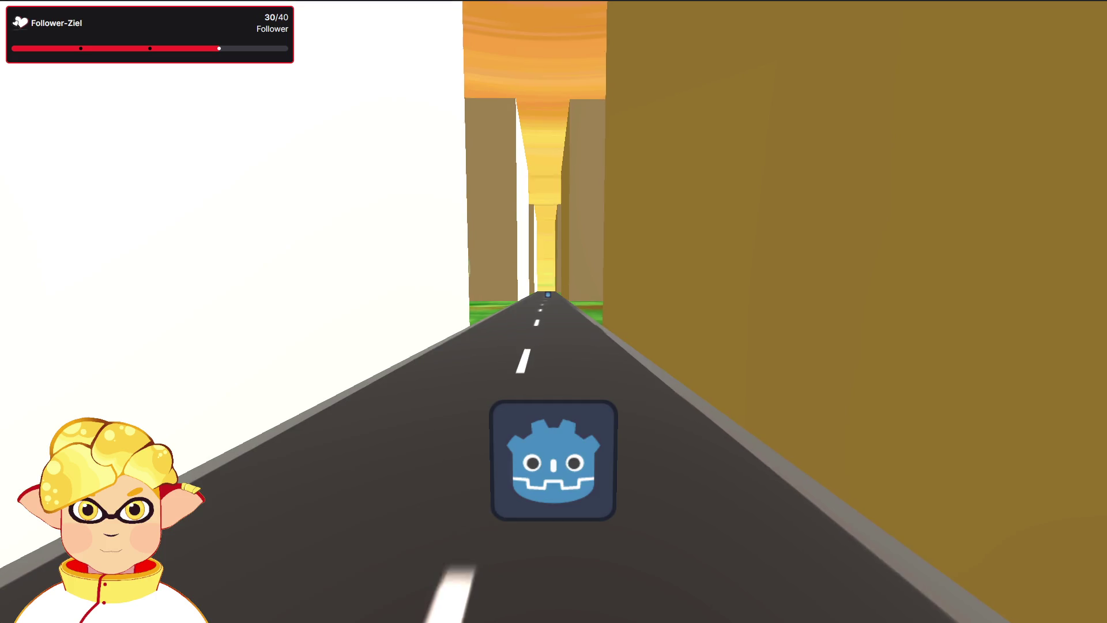
key("w")
key("a")
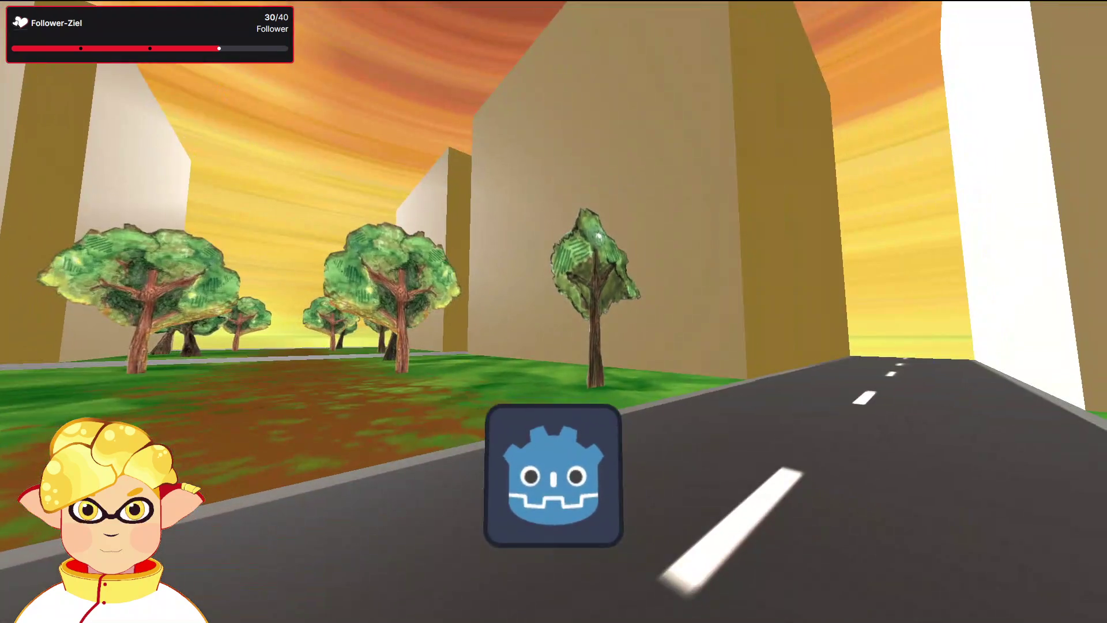
key("d")
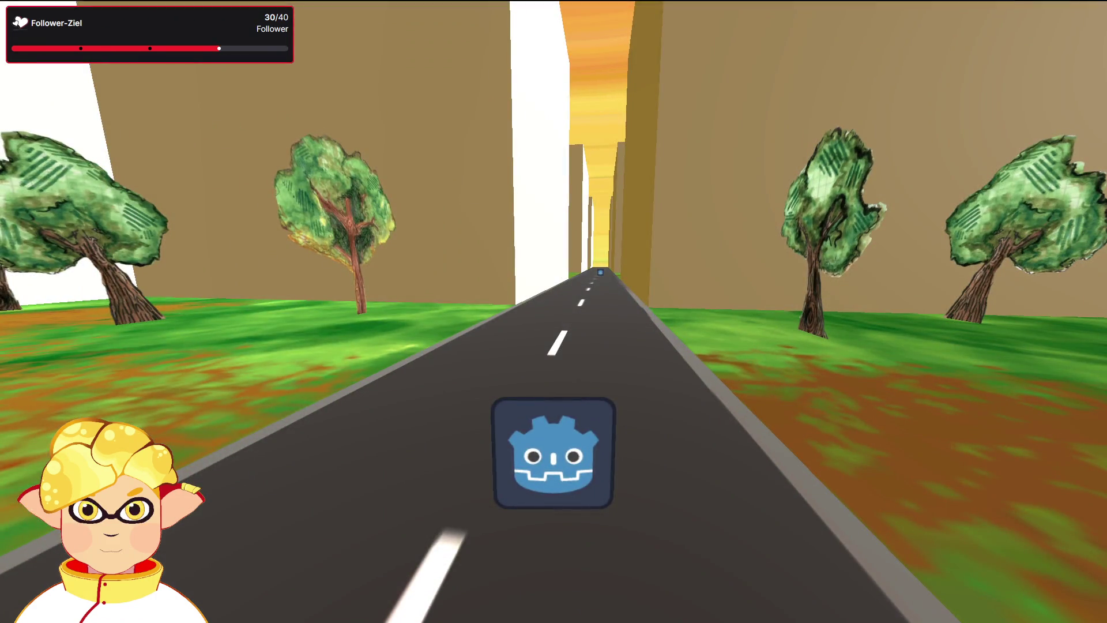
key("w")
key("F8")
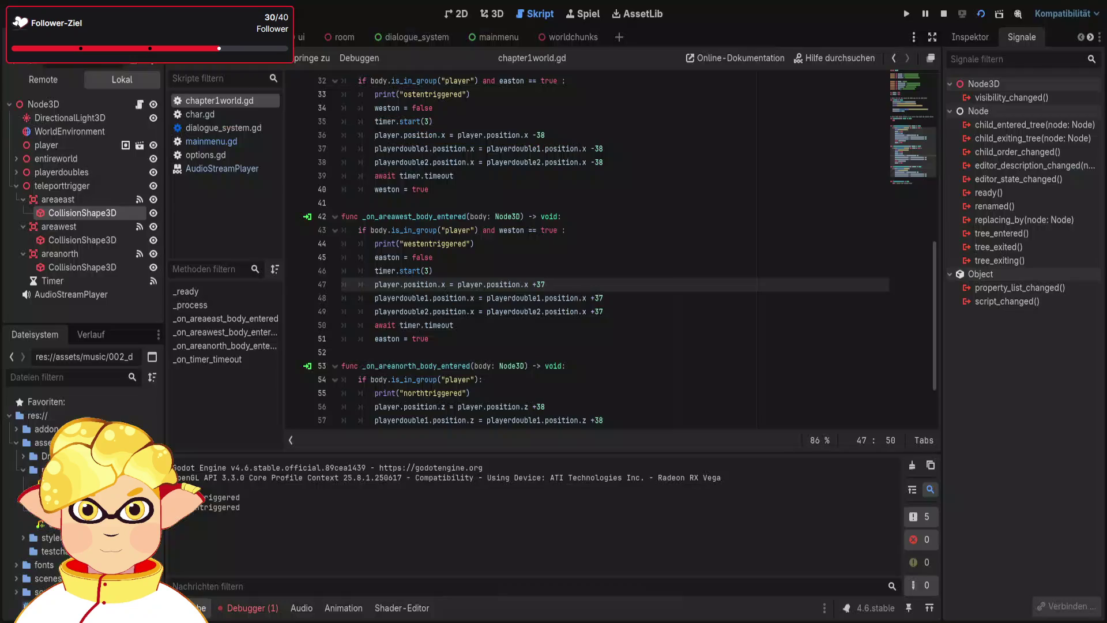
double_click(225, 507)
left_click(224, 507)
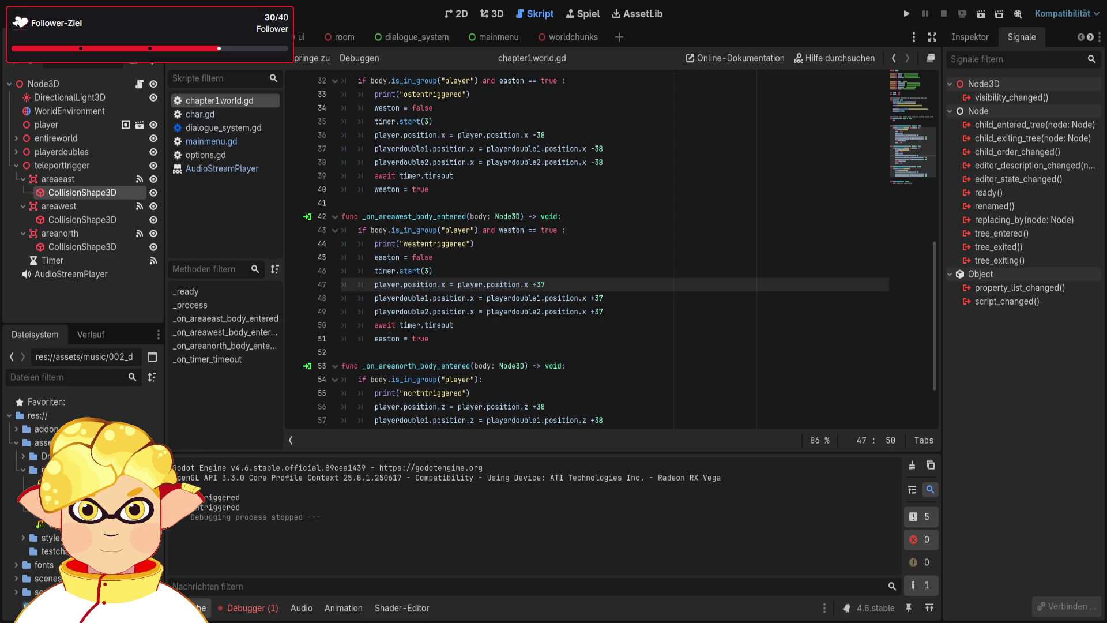
left_click(999, 11)
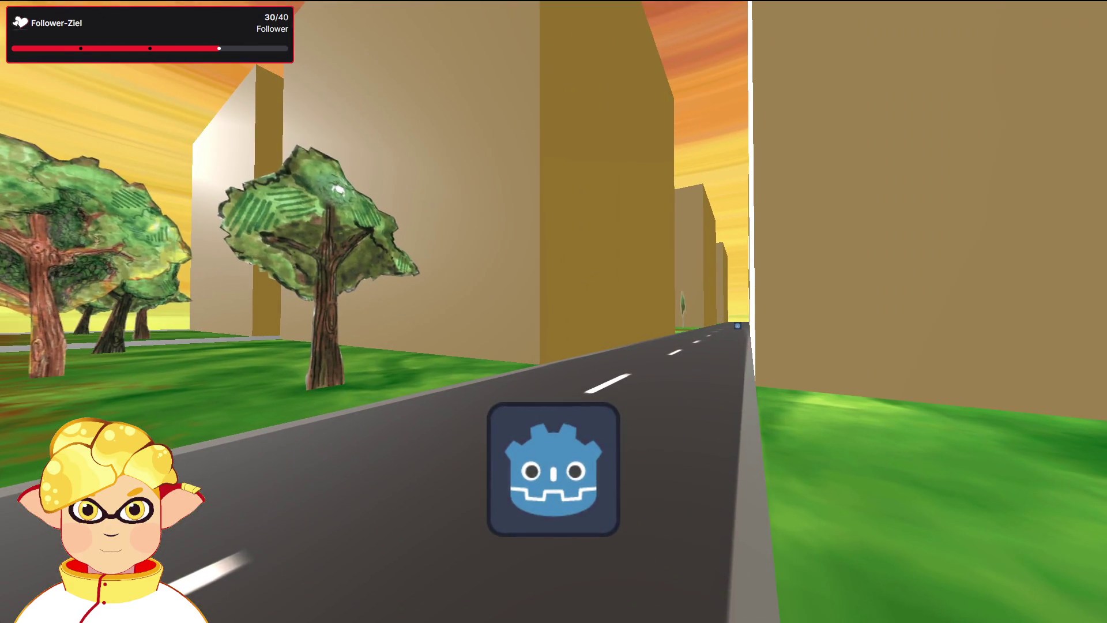
key("F8")
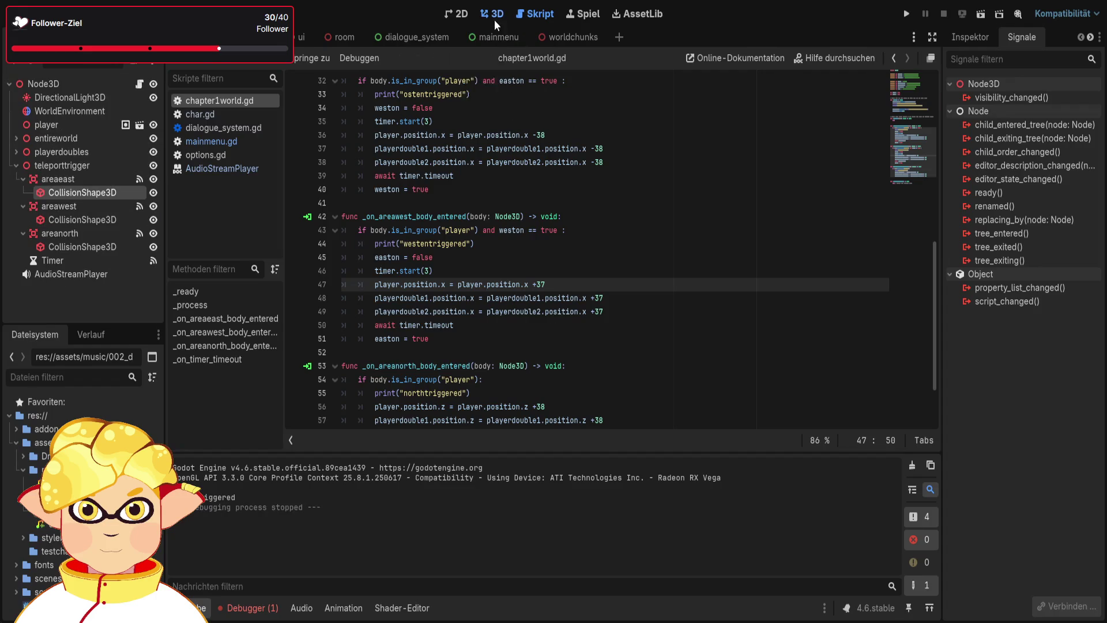
In a top-down 3D view, shift the areawest trigger 75 units along X, then run the scene
left_click(493, 16)
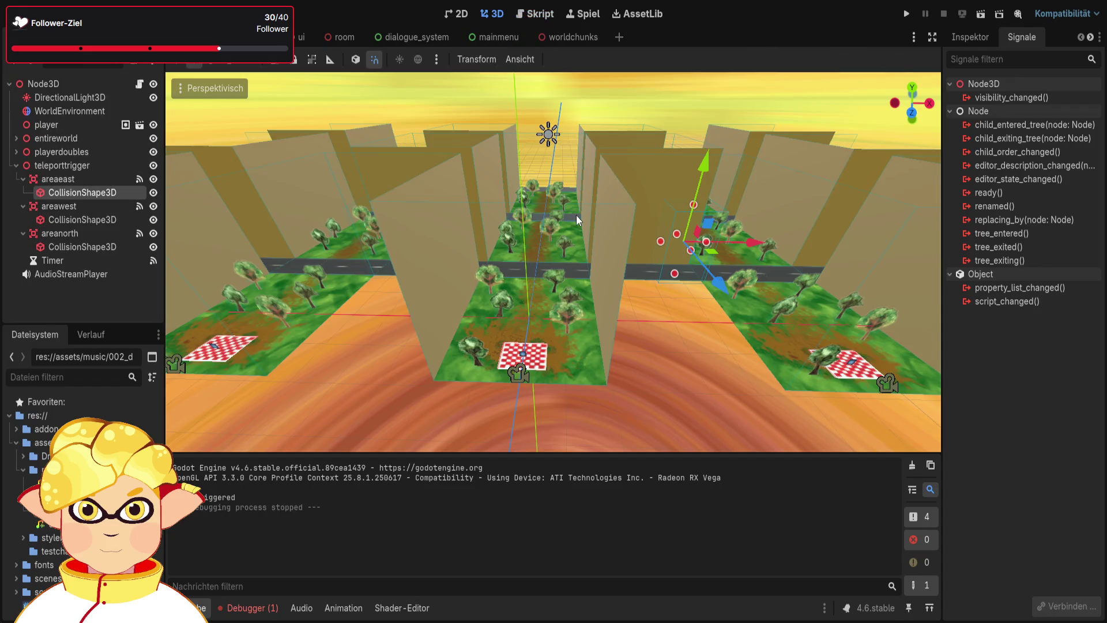
left_click(64, 180)
mouse_move(468, 247)
left_mouse_down()
mouse_move(473, 173)
mouse_move(478, 323)
mouse_move(727, 268)
mouse_move(498, 274)
mouse_move(546, 285)
left_mouse_up()
left_click(58, 206)
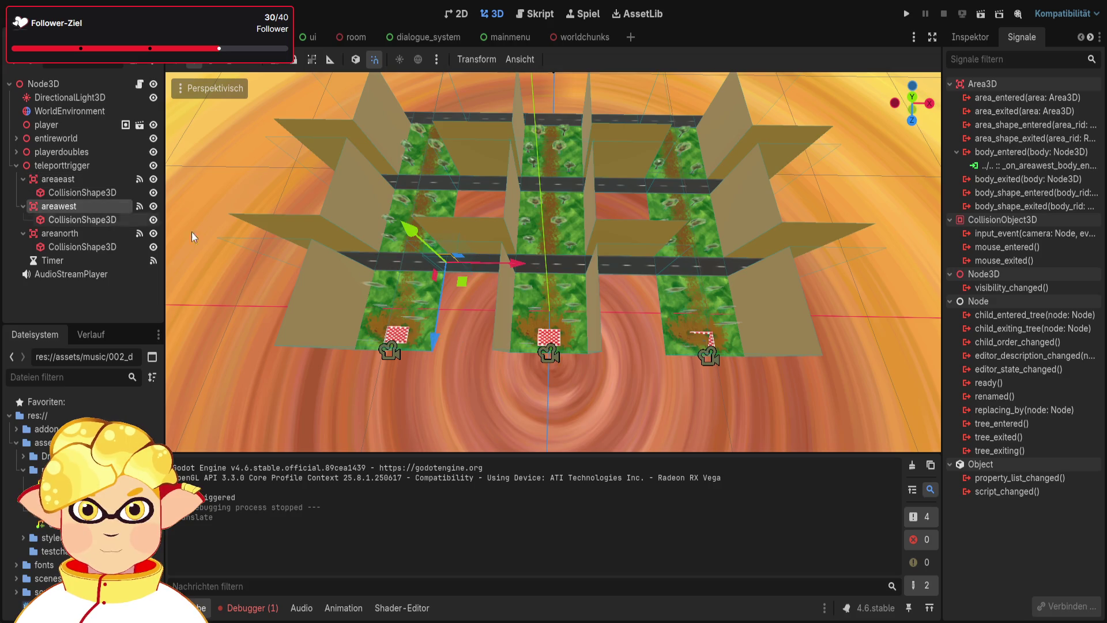
left_click_drag(521, 261, 698, 285)
left_click(982, 14)
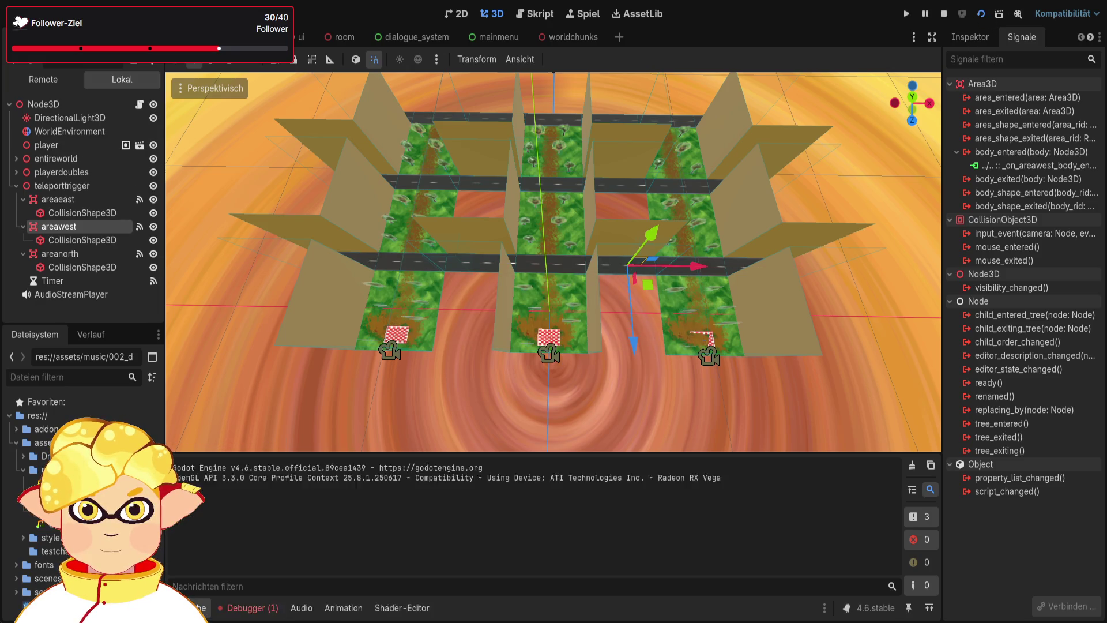
Walk forward and right down the road through the moved west trigger, then stop the game
key("w")
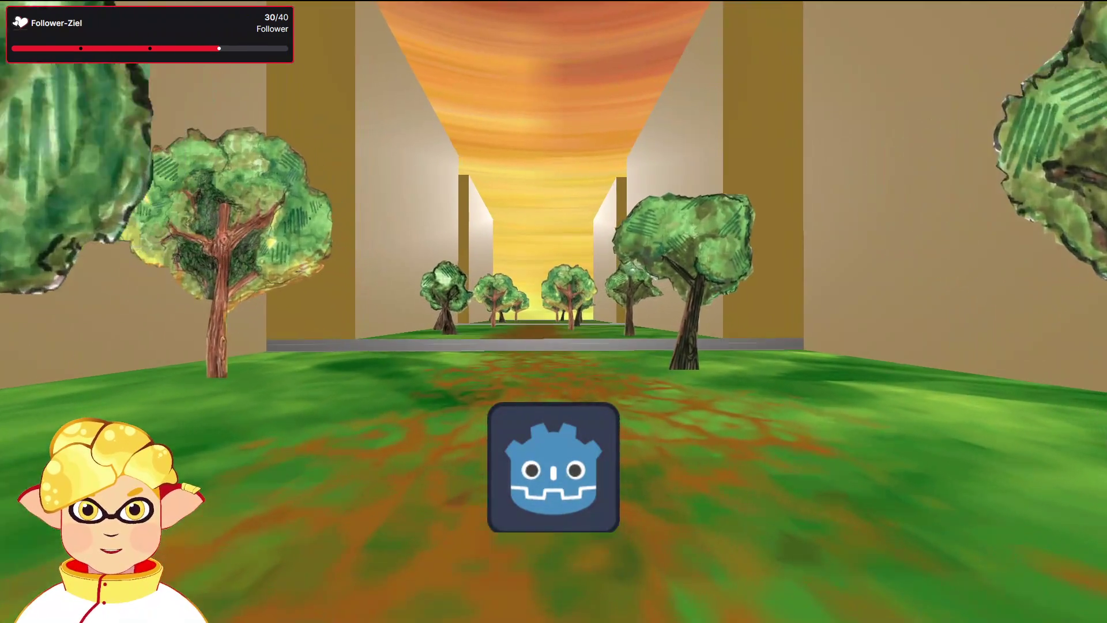
key("d")
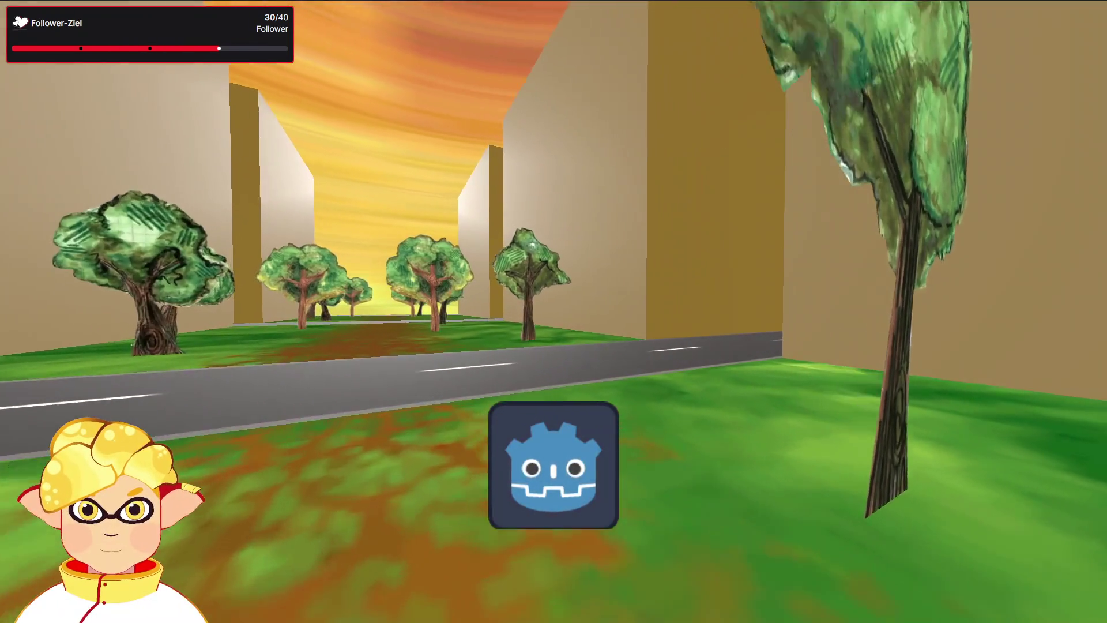
key("d")
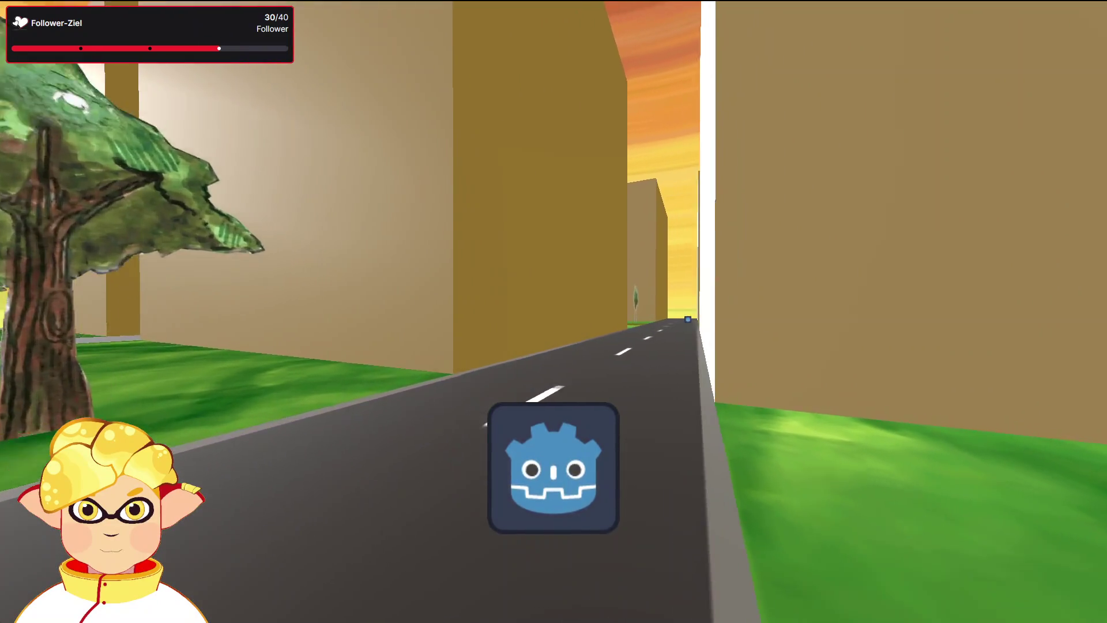
key("d")
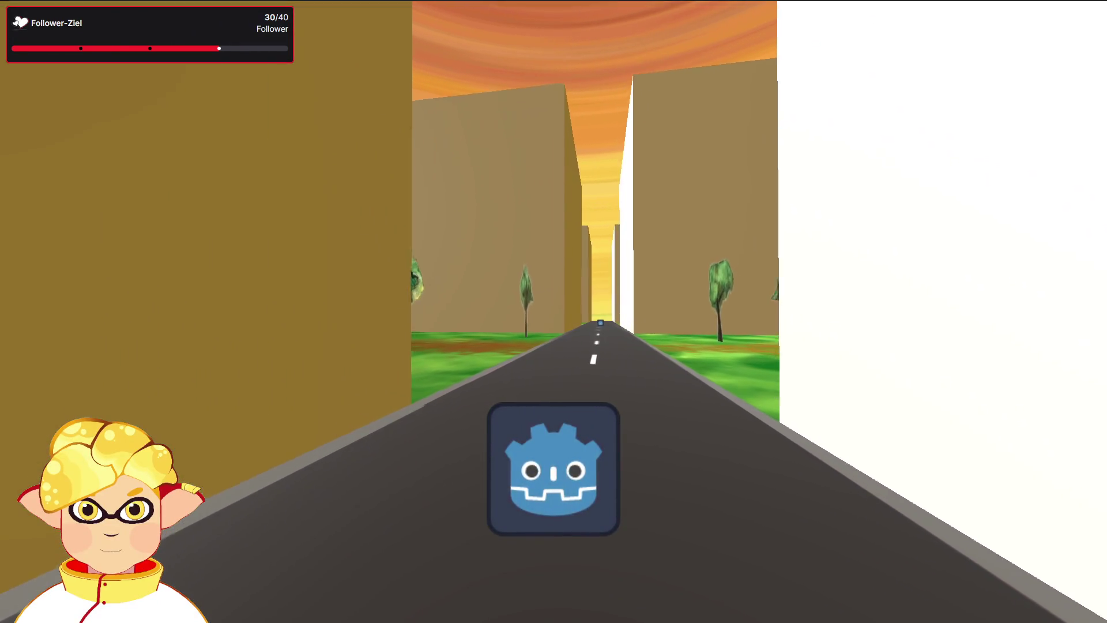
key("d")
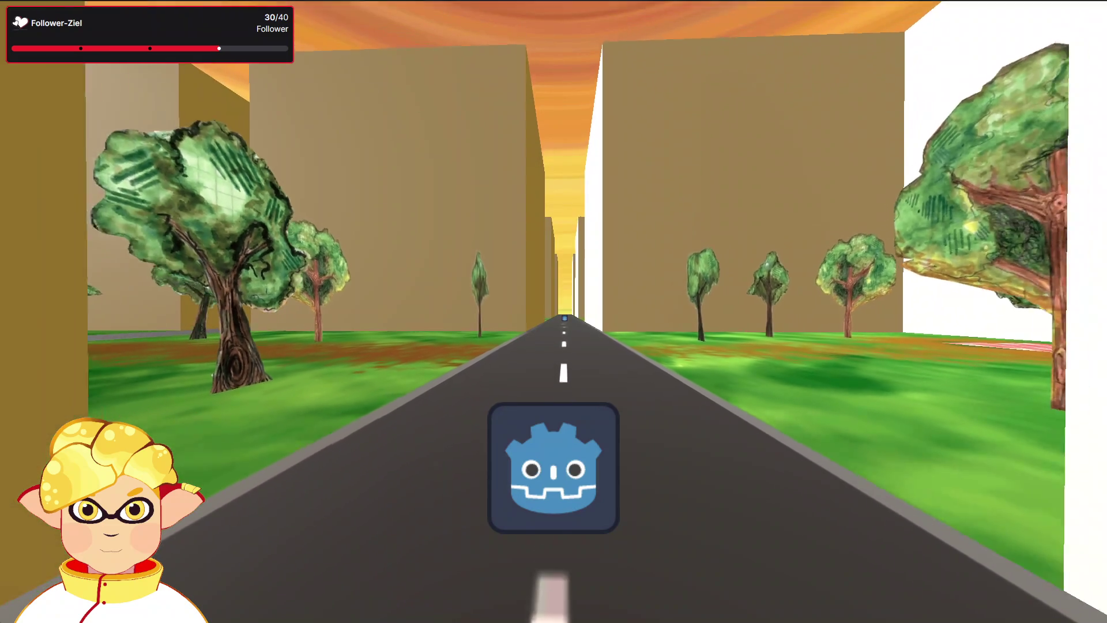
key("F8")
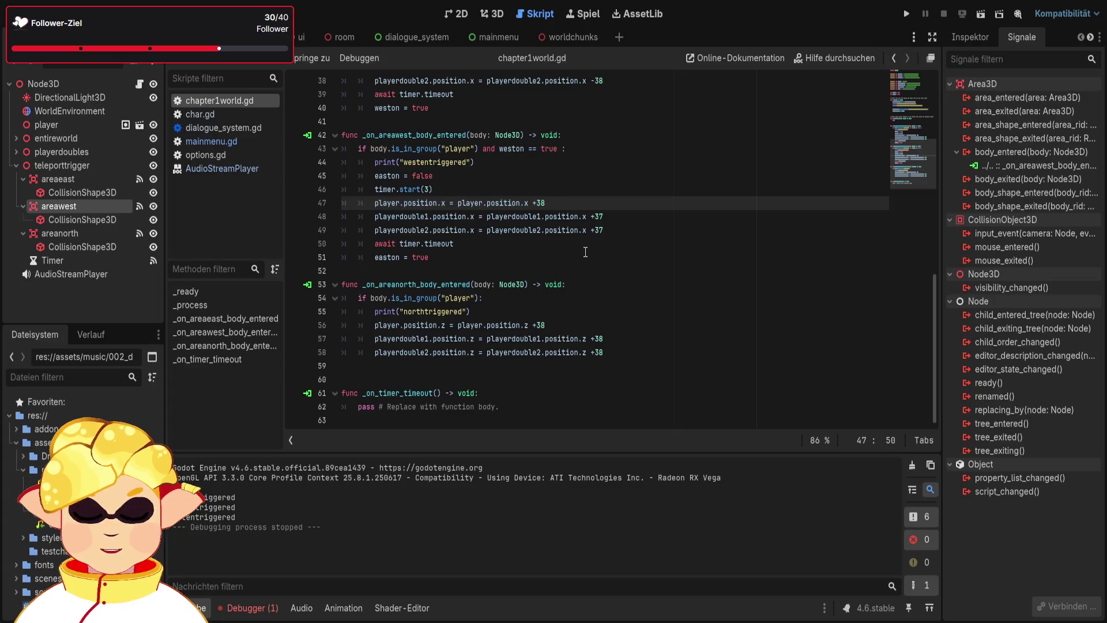
Change the player-double offsets on lines 48 and 49 from +37 to +38, then save, run and close the game
left_click(626, 222)
key("Down")
key("BackSpace")
type("8")
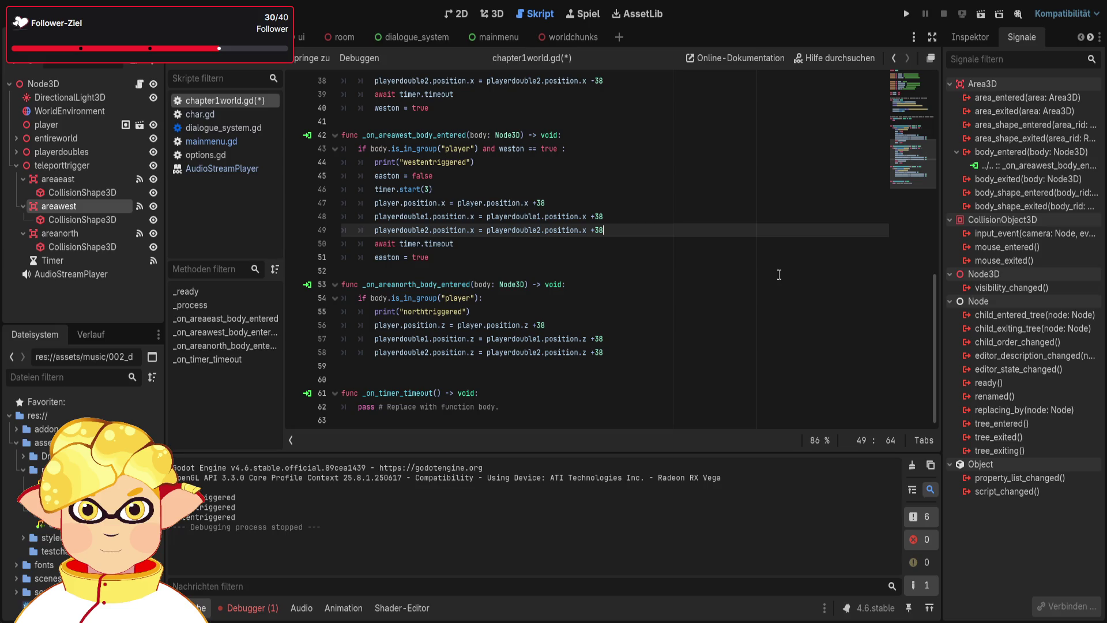
key("F5")
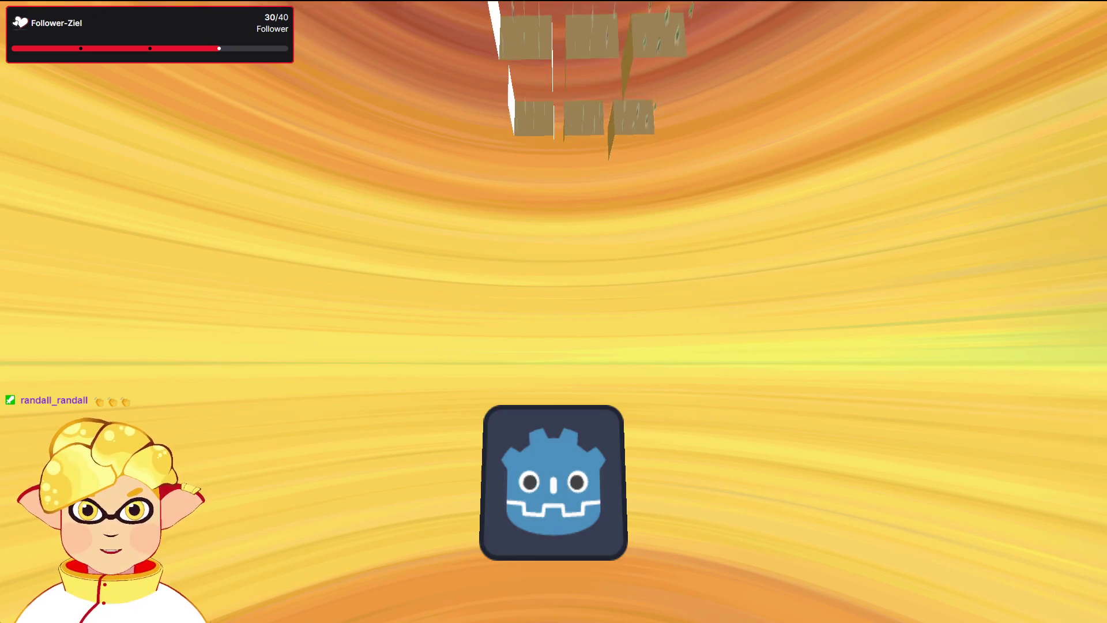
key("alt+F4")
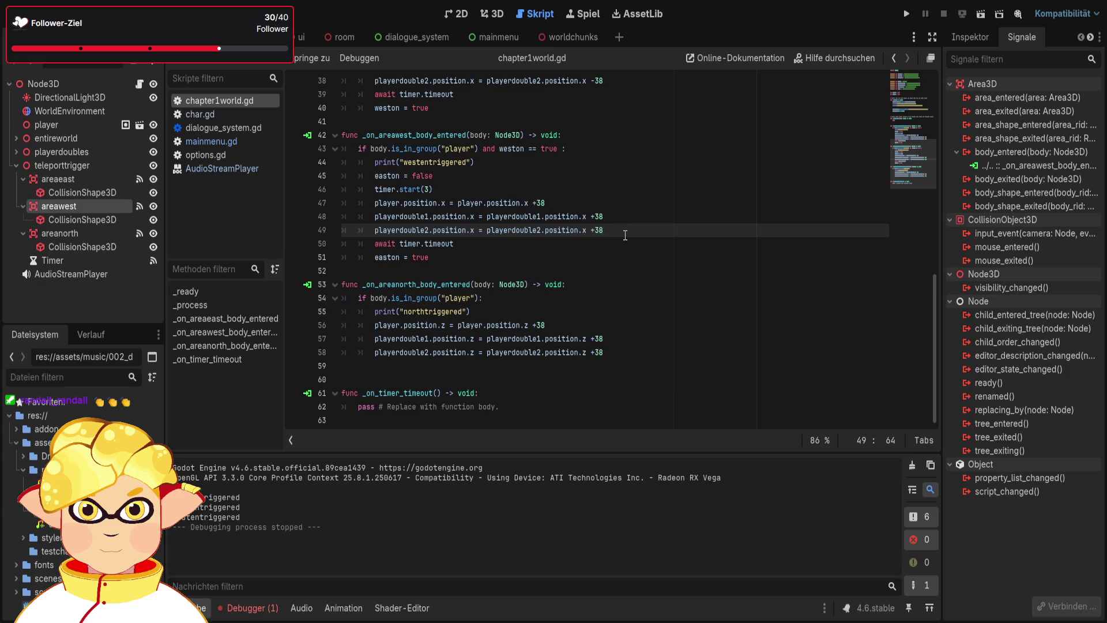
Change timer.start(3) to timer.start(2) on lines 46 and 35
left_click(432, 191)
type("2")
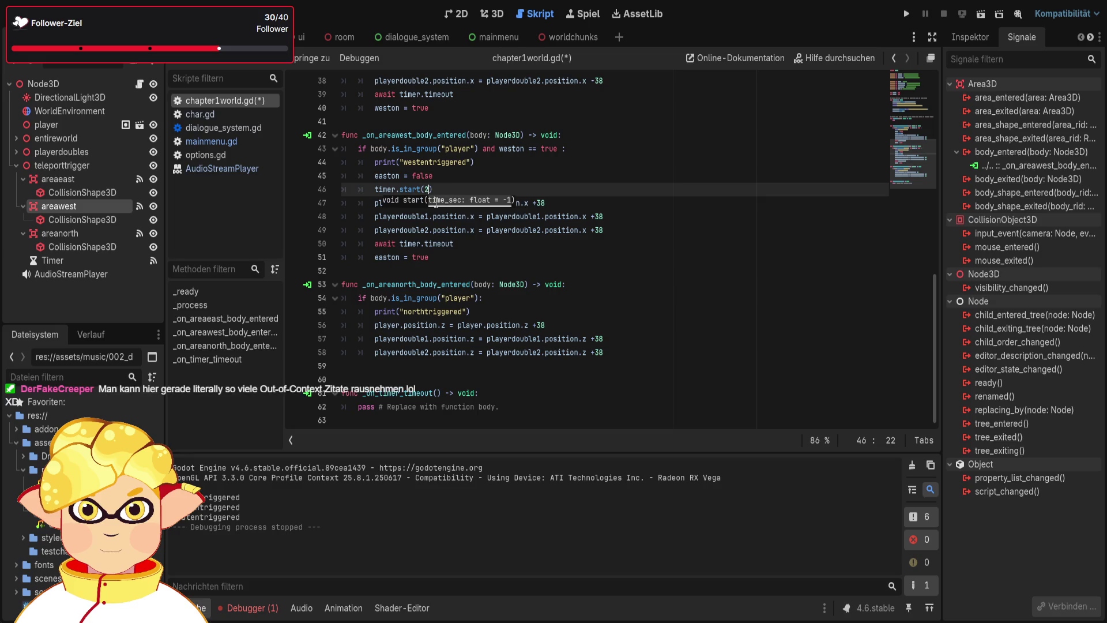
scroll(511, 306, "up", 3)
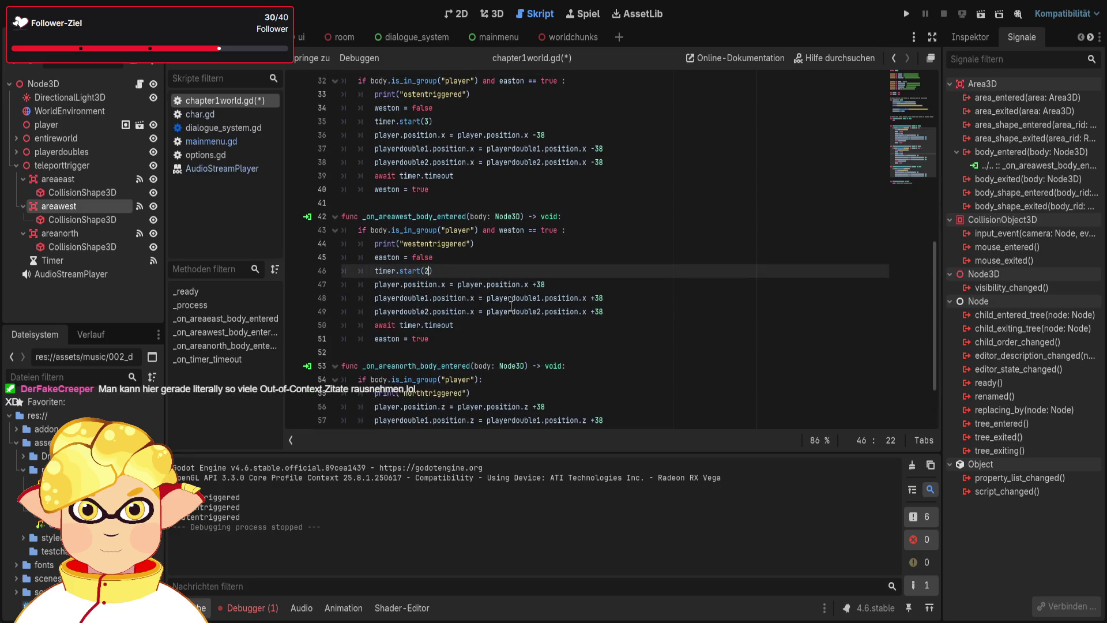
left_click(429, 164)
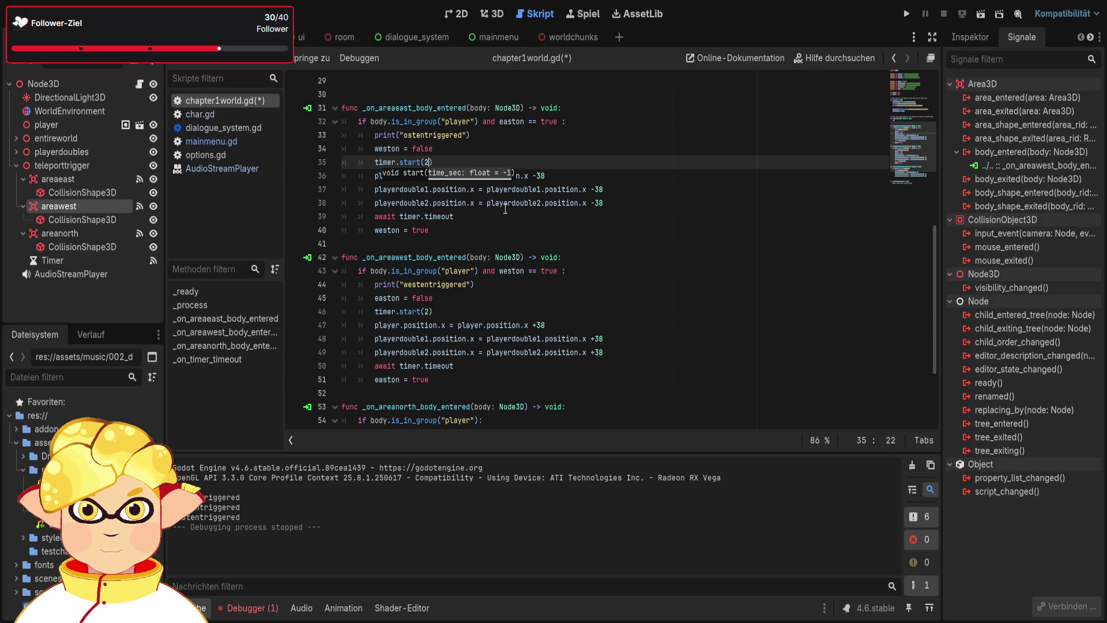
left_click(505, 11)
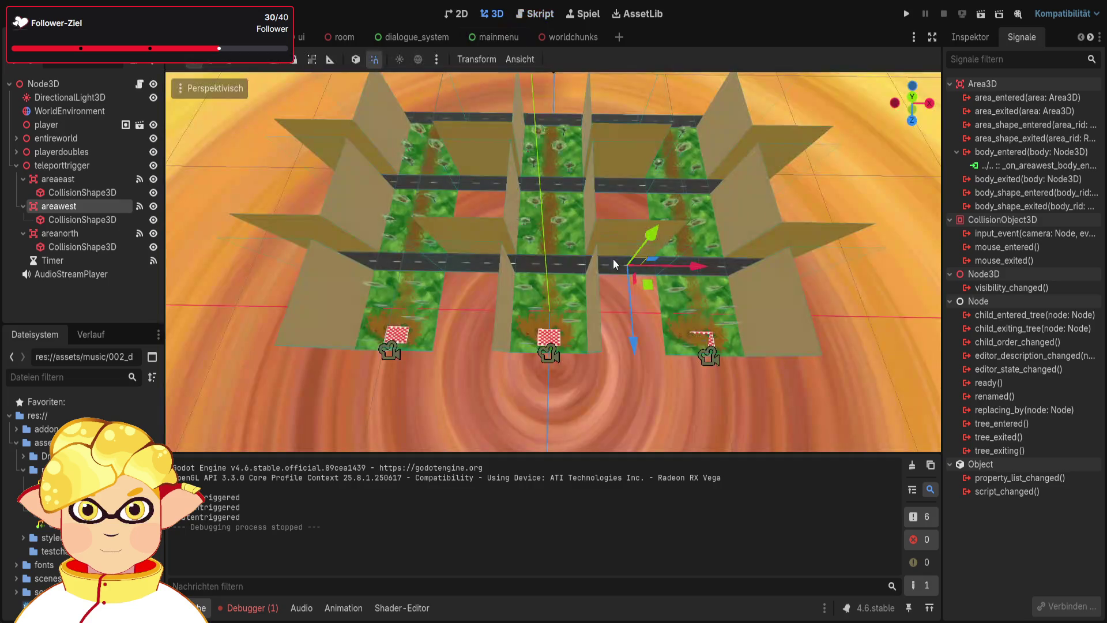
Set areawest's Position X to 34 in the Inspector, mirroring areaeast at -34
left_click(656, 387)
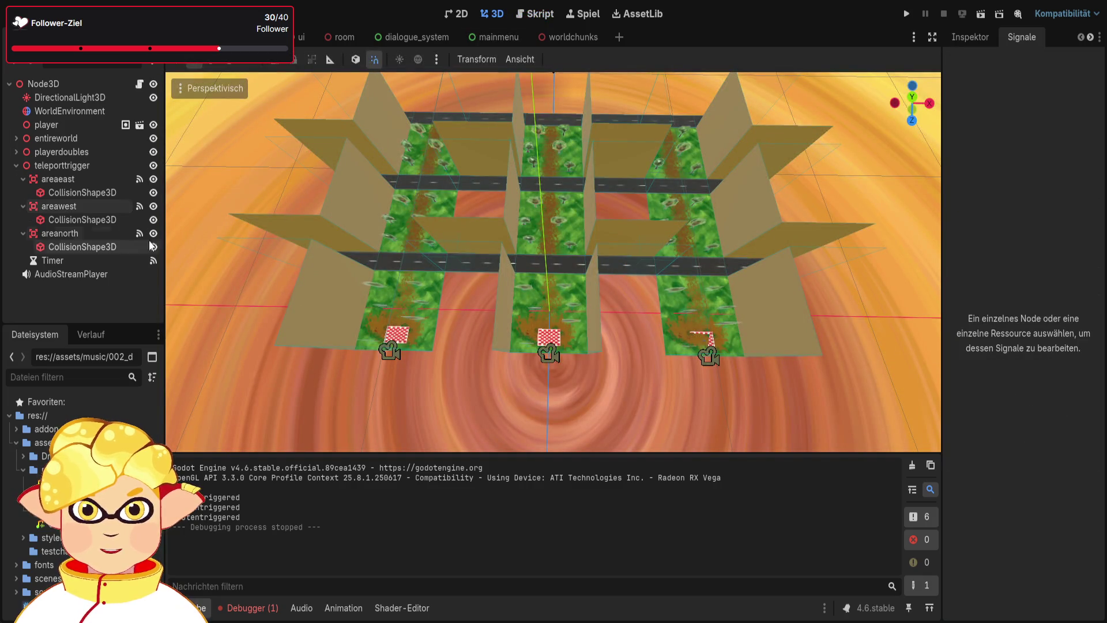
left_click(92, 207)
left_click(68, 180)
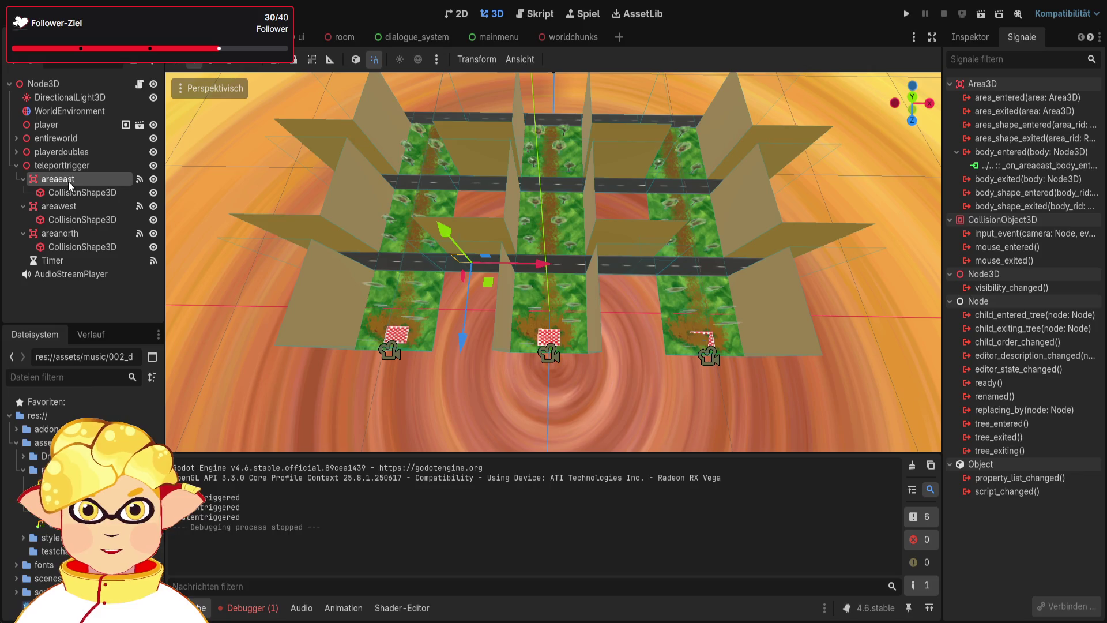
left_click(970, 37)
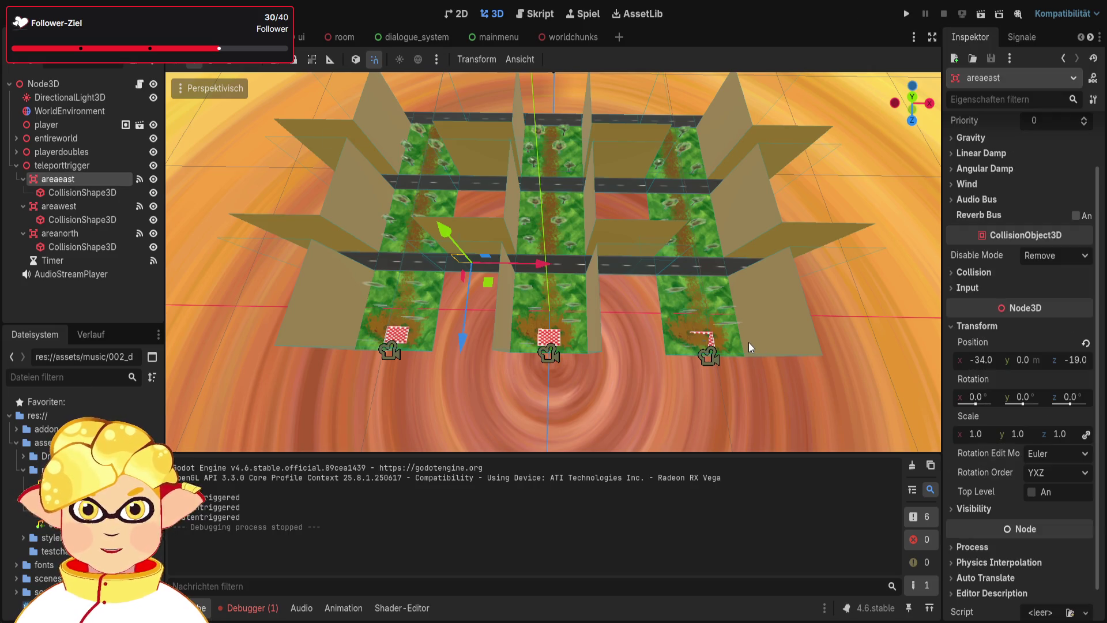
left_click(57, 209)
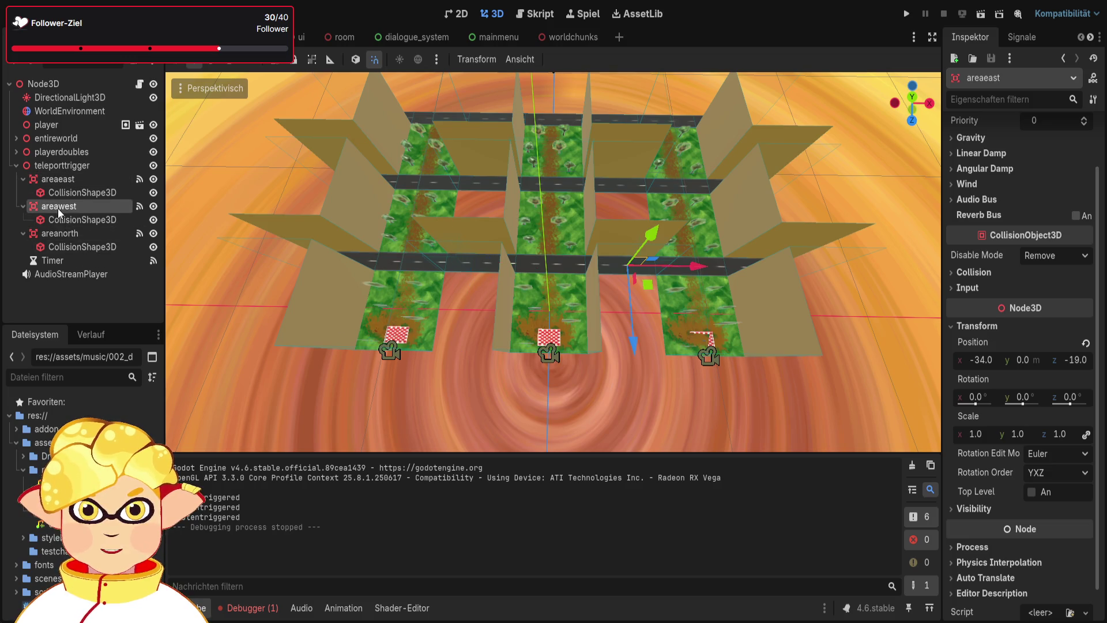
left_click(985, 427)
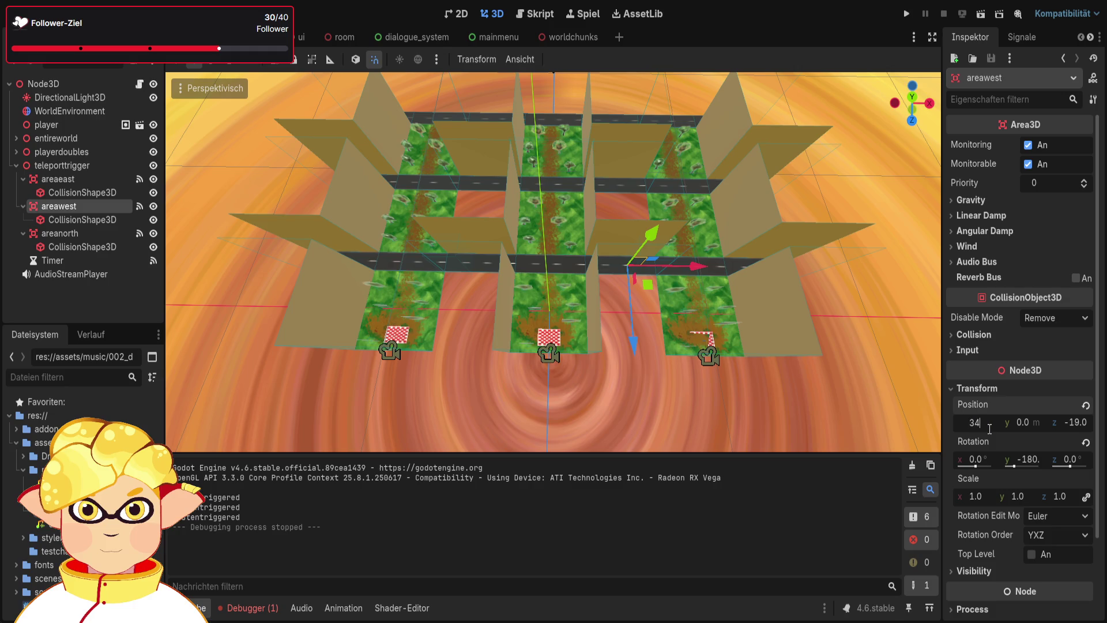
key("Return")
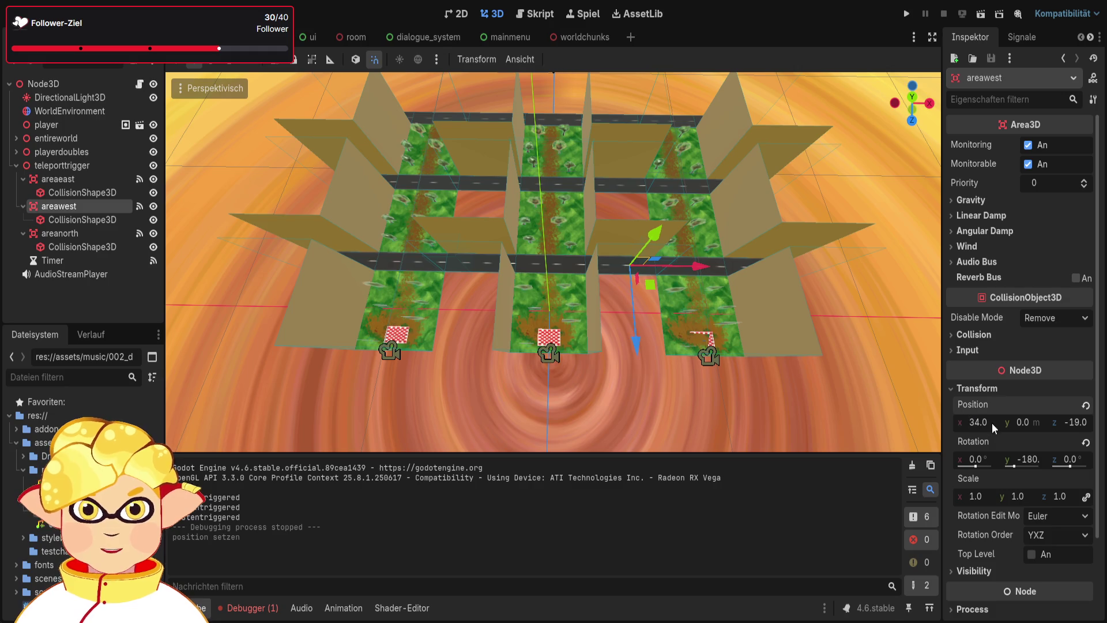
left_click(70, 180)
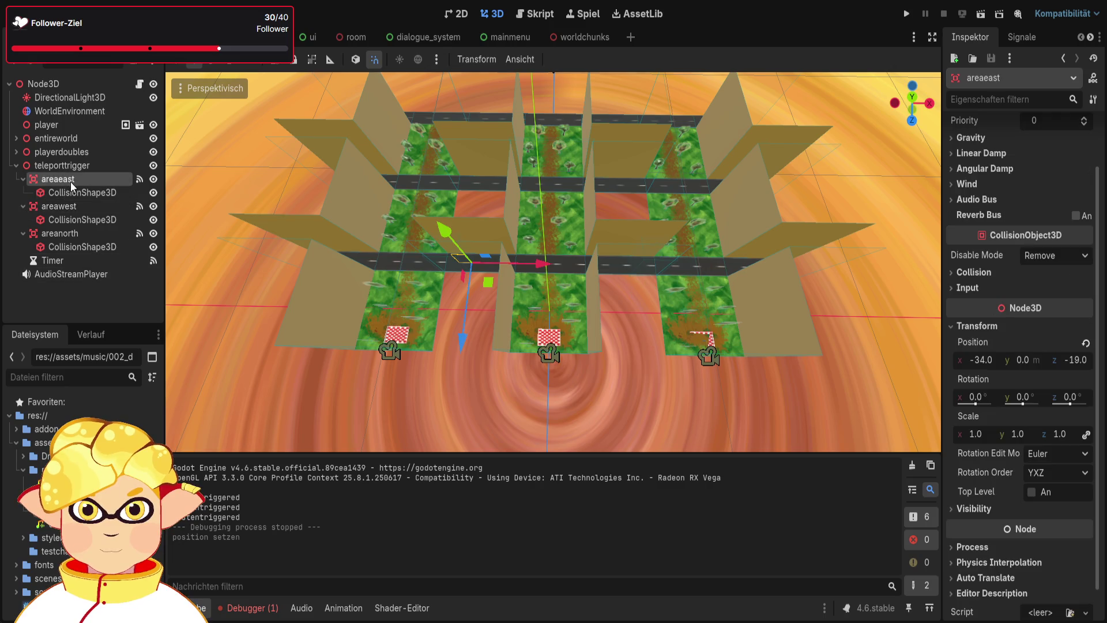
left_click(81, 209)
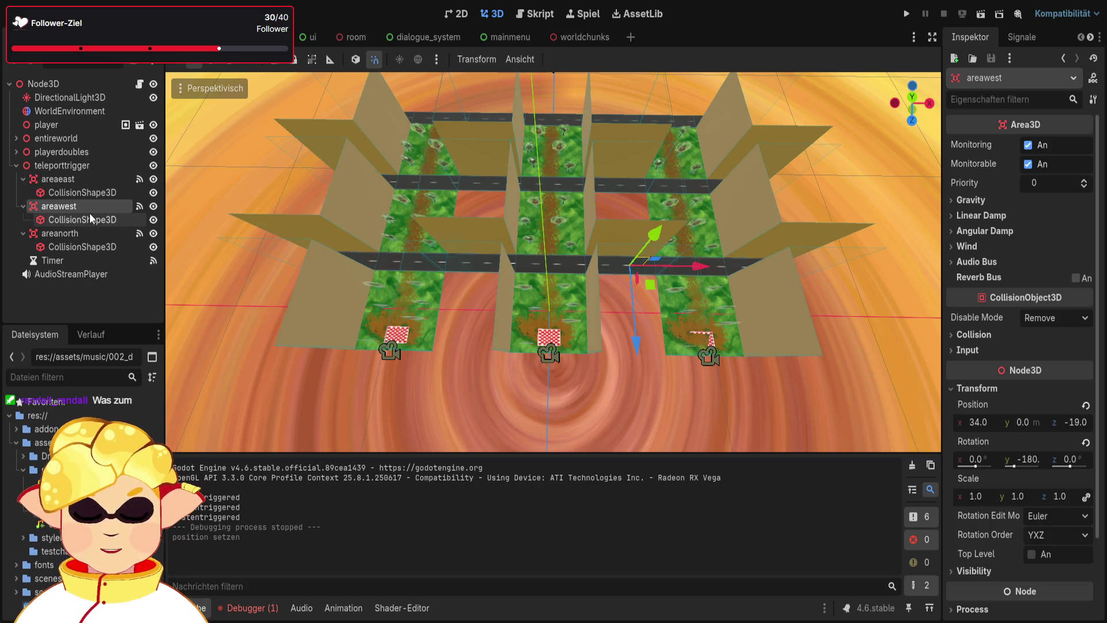
scroll(552, 261, "up", 3)
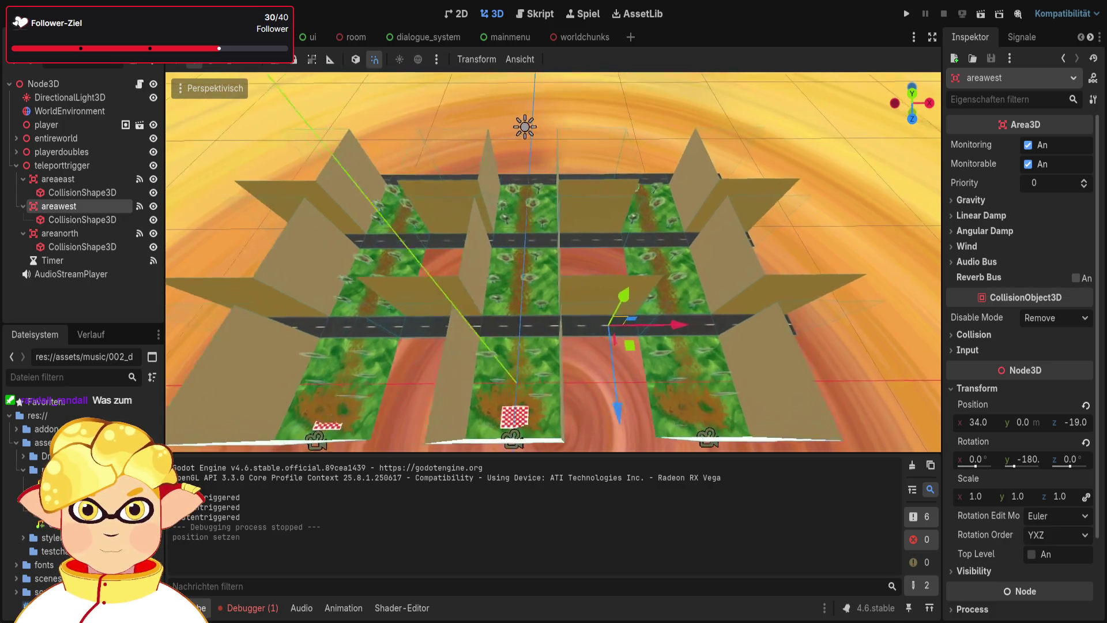
scroll(507, 259, "down", 2)
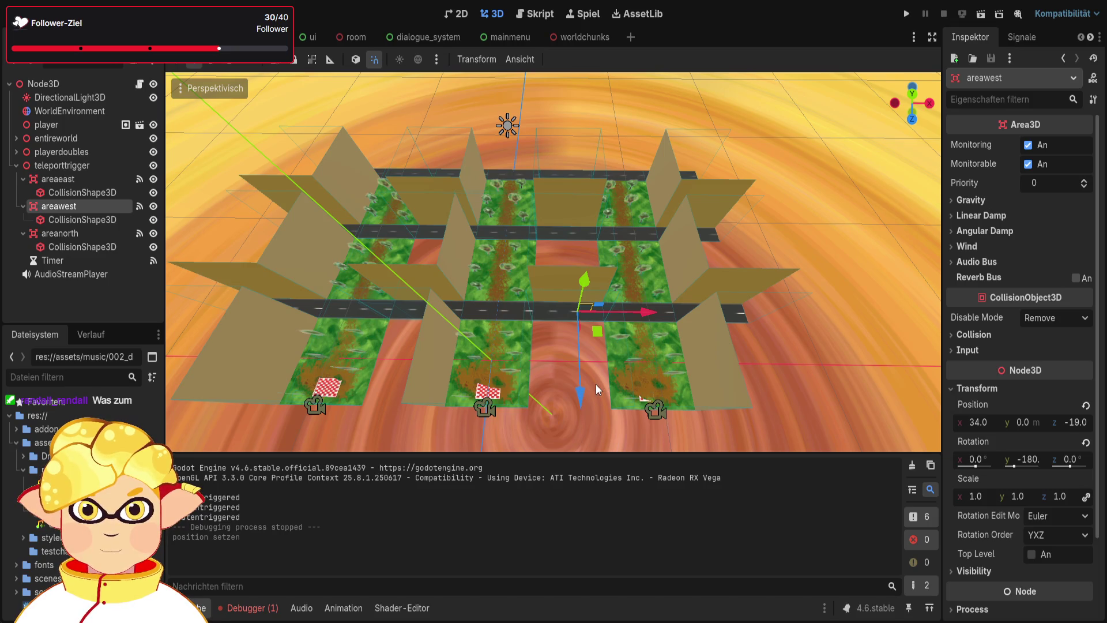
left_click(596, 384)
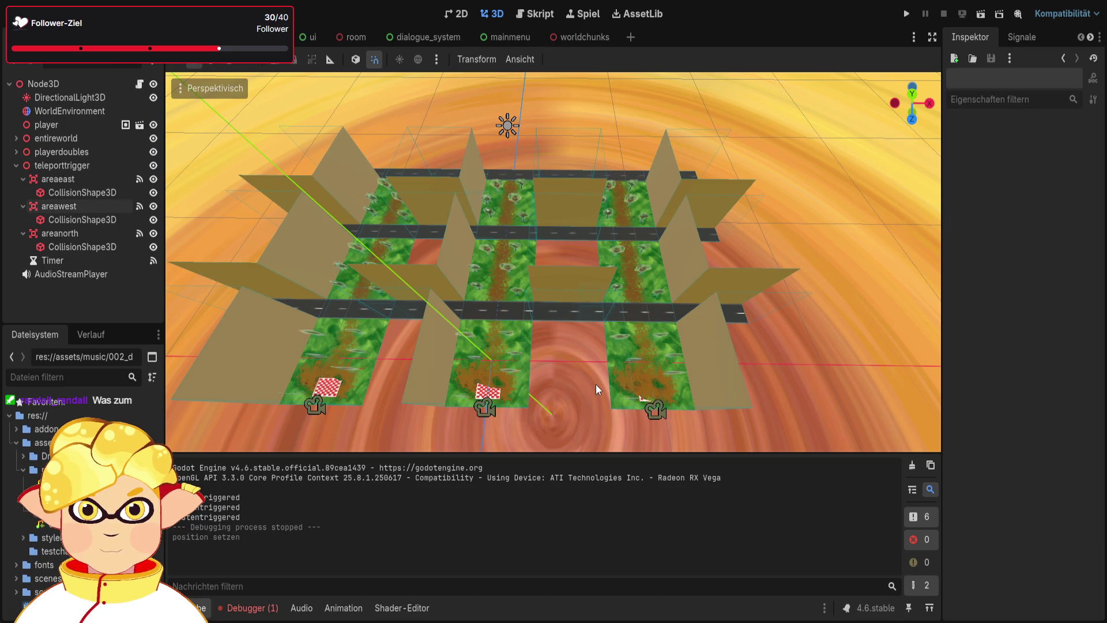
Show the Debugger's error list reporting that the Timer's timeout signal is already connected, then return to chapter1world.gd
left_click(301, 608)
left_click(275, 613)
left_click(300, 607)
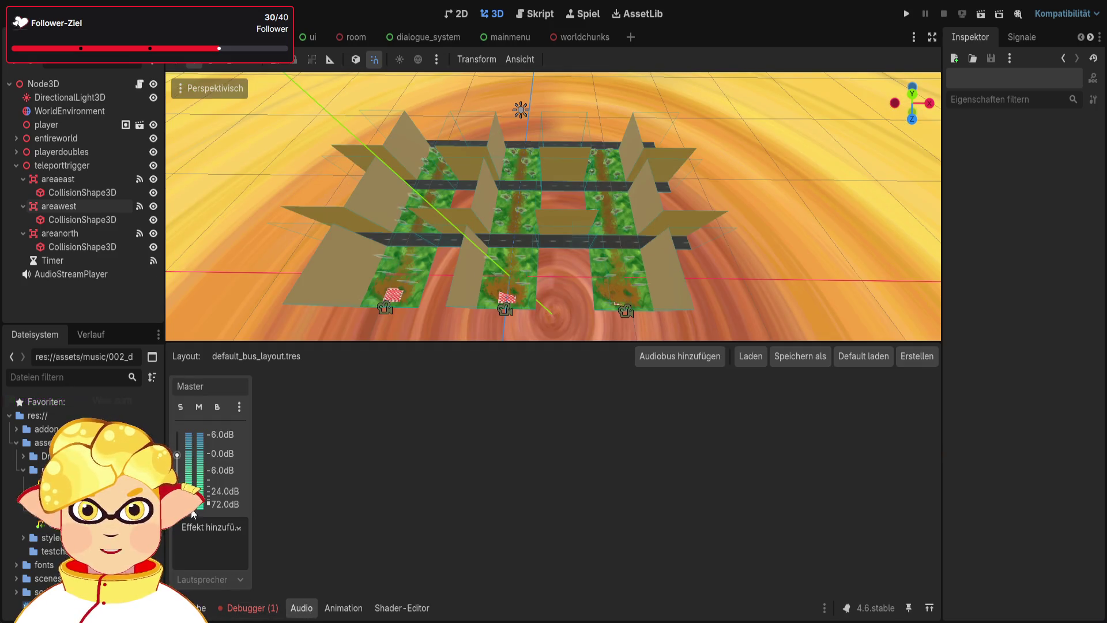
left_click(250, 607)
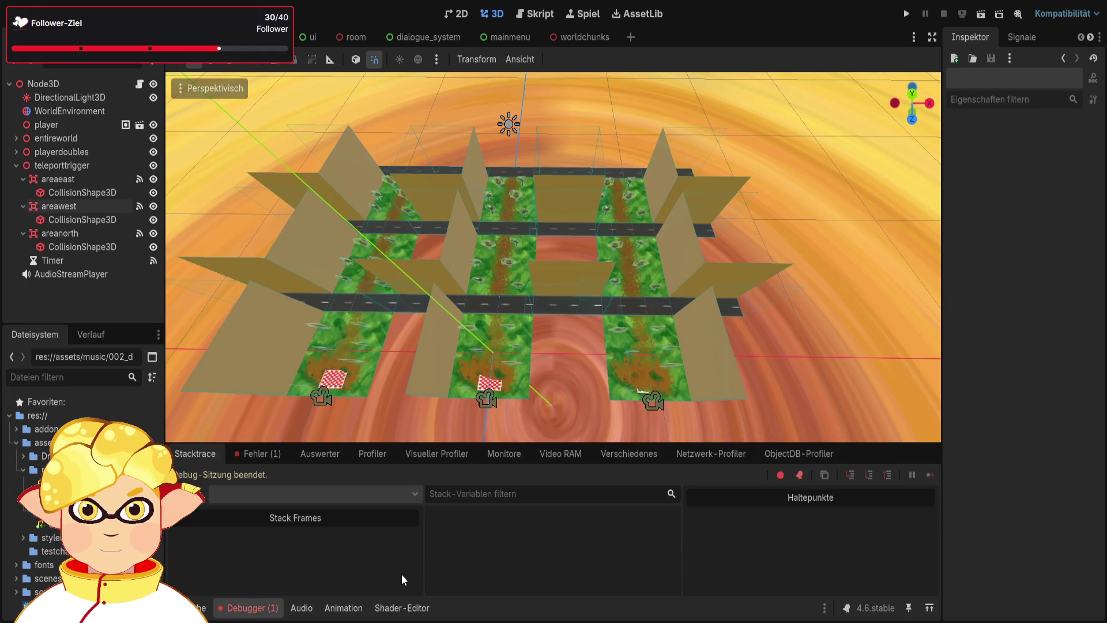
left_click(262, 453)
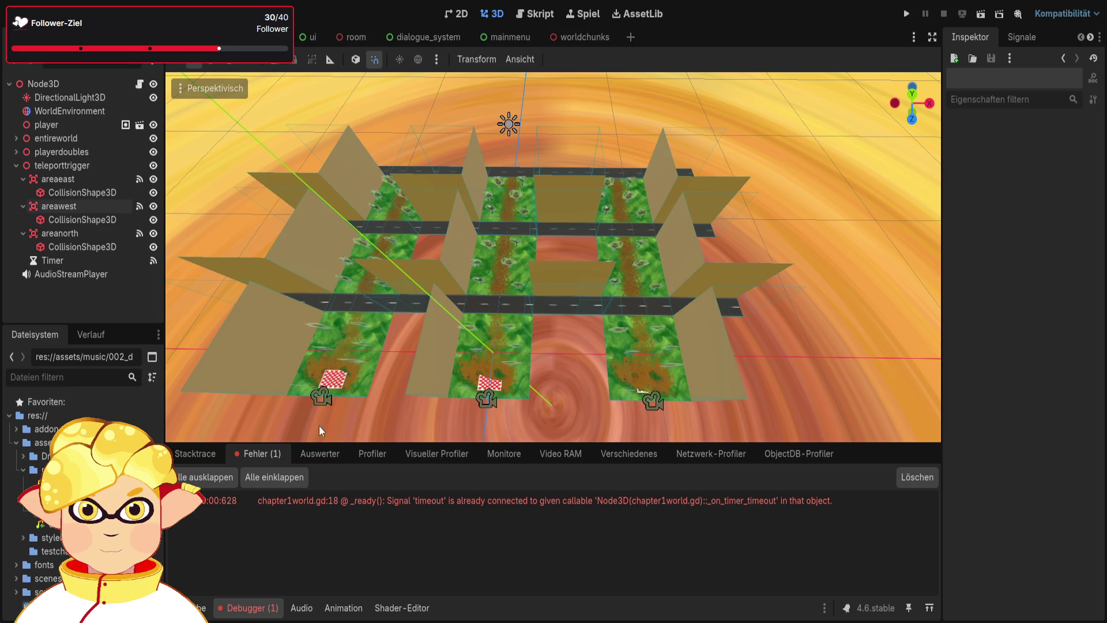
left_click(533, 15)
scroll(450, 294, "down", 3)
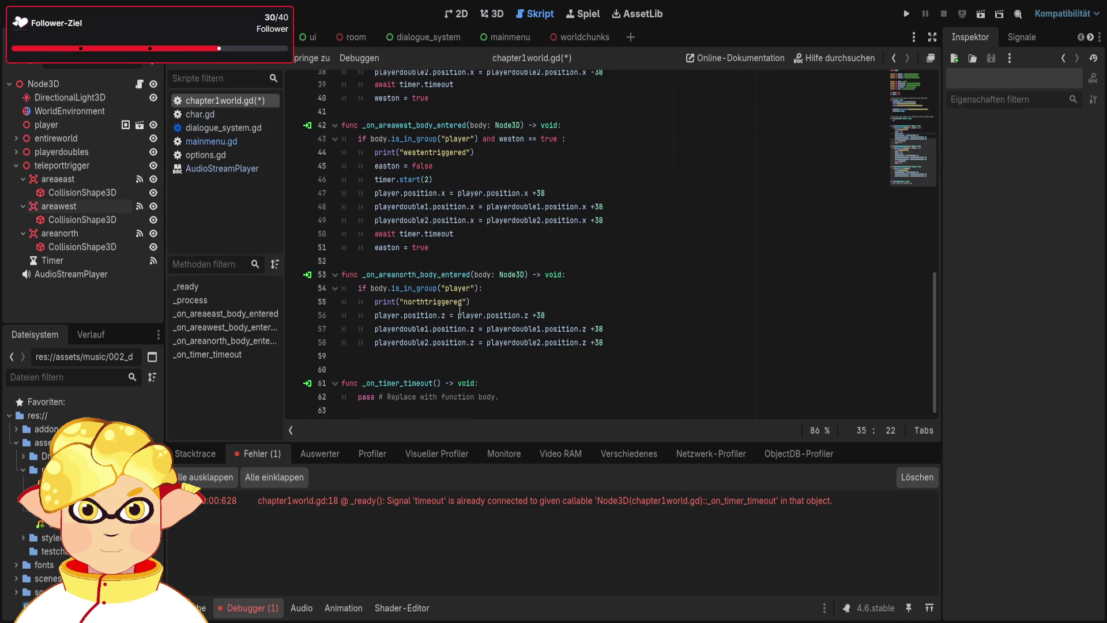
Delete the empty _on_timer_timeout function from chapter1world.gd
left_click(430, 411)
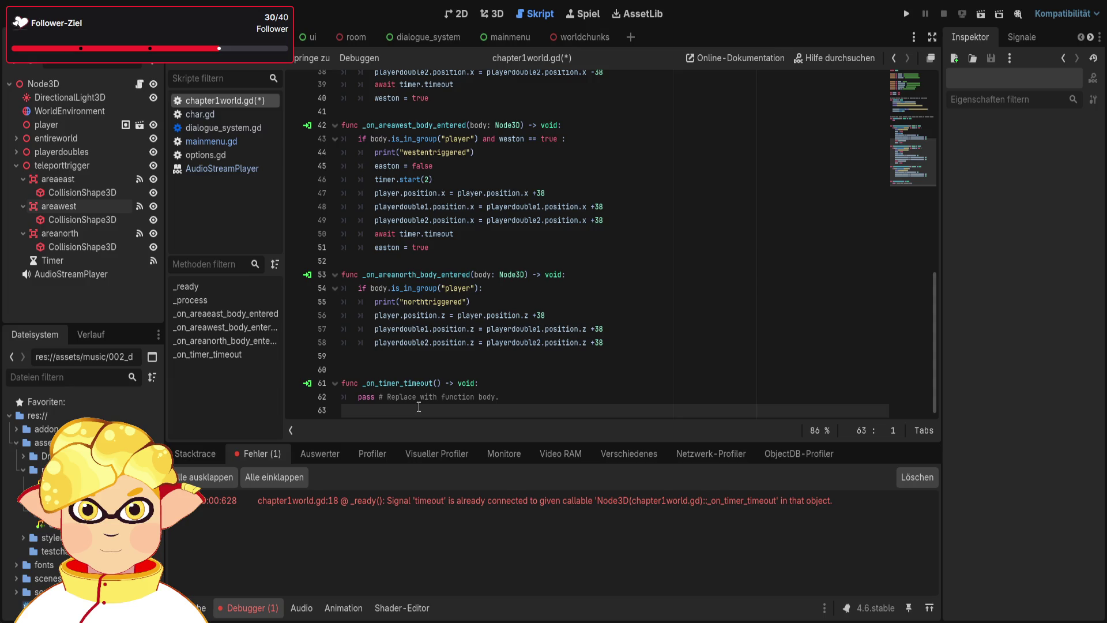
mouse_move(403, 408)
left_mouse_down()
mouse_move(342, 387)
mouse_move(316, 363)
left_mouse_up()
key("BackSpace")
key("BackSpace")
key("BackSpace")
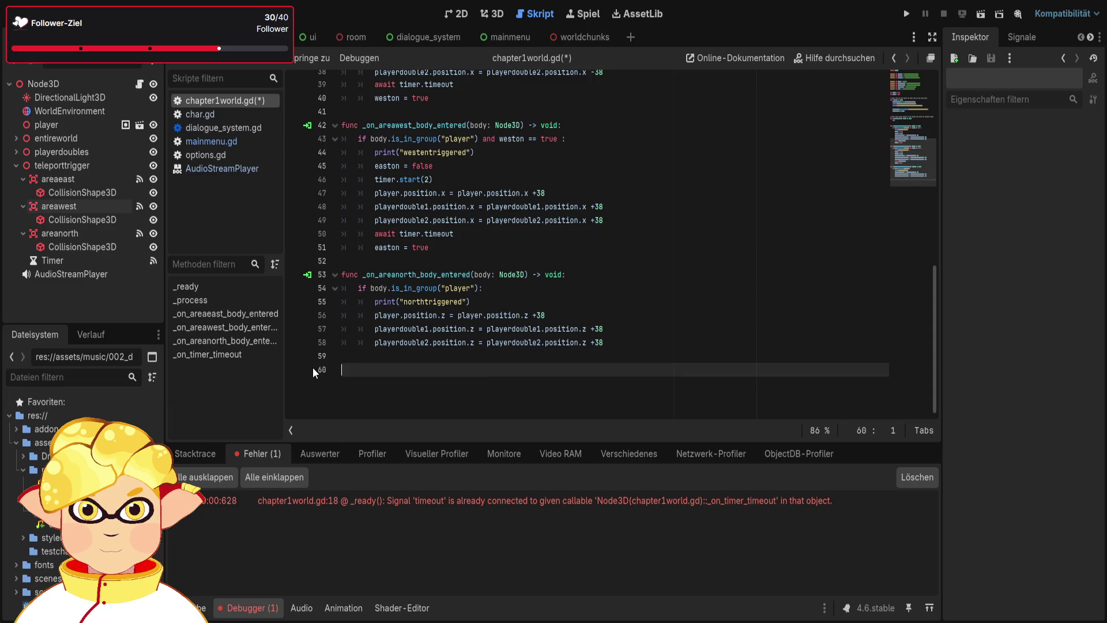
Remove the Timer's duplicate timeout → _on_timer_timeout connection and clear the debugger error
left_click(153, 259)
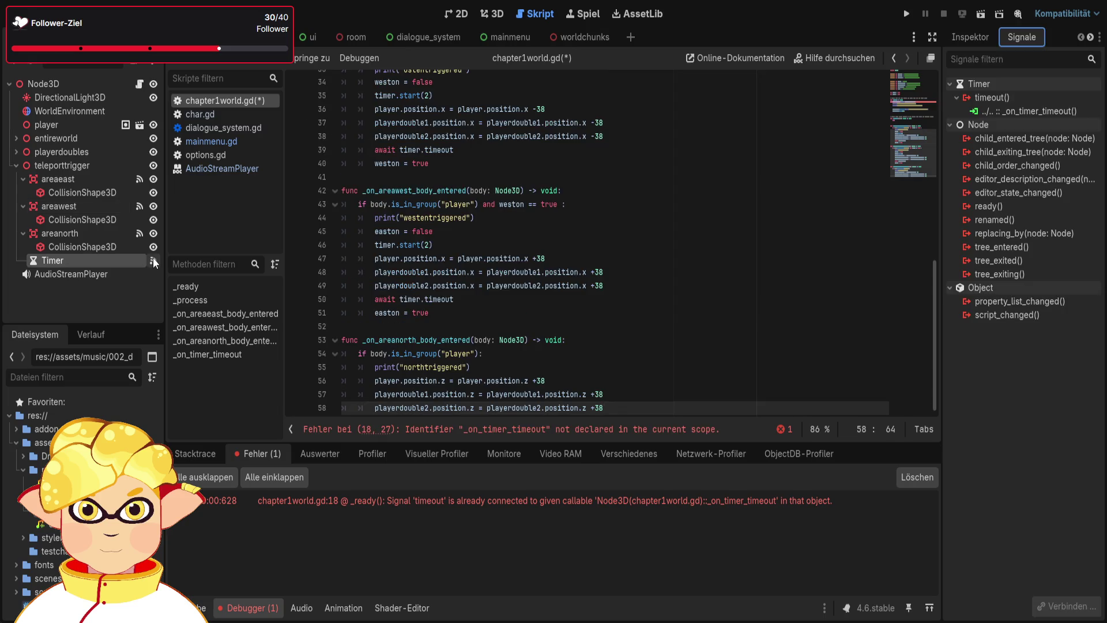
left_click(1014, 113)
key("Delete")
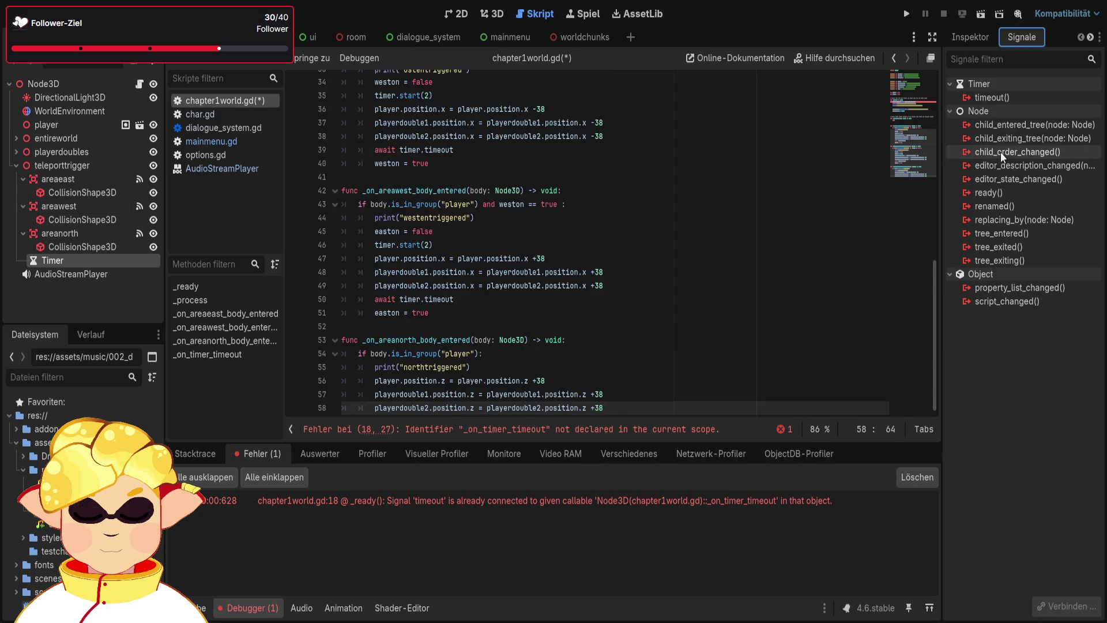
scroll(687, 393, "up", 6)
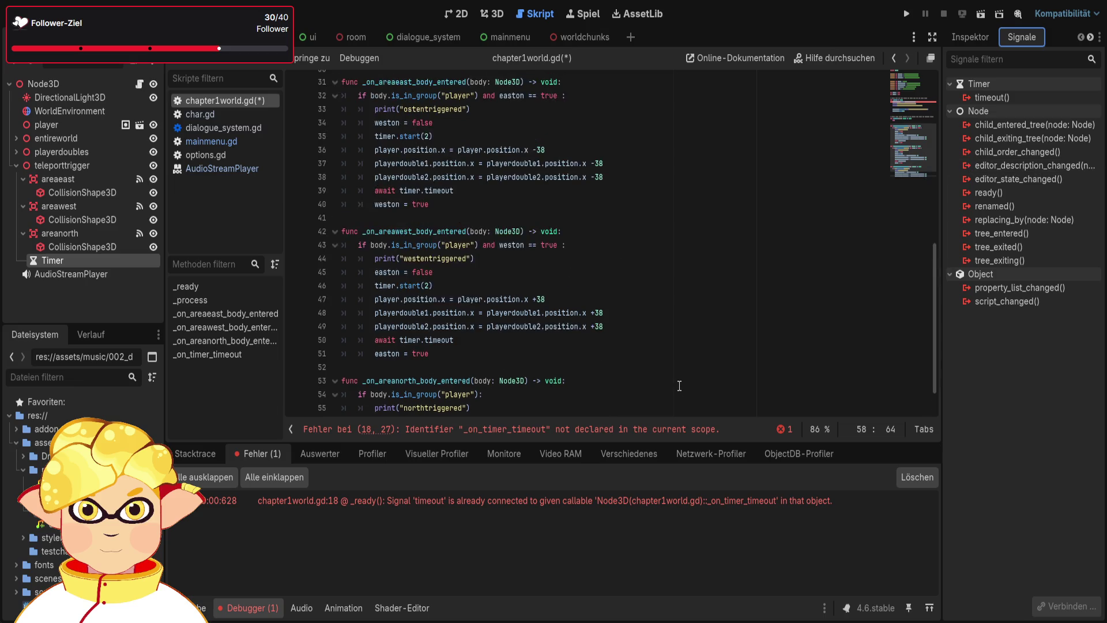
scroll(676, 385, "up", 2)
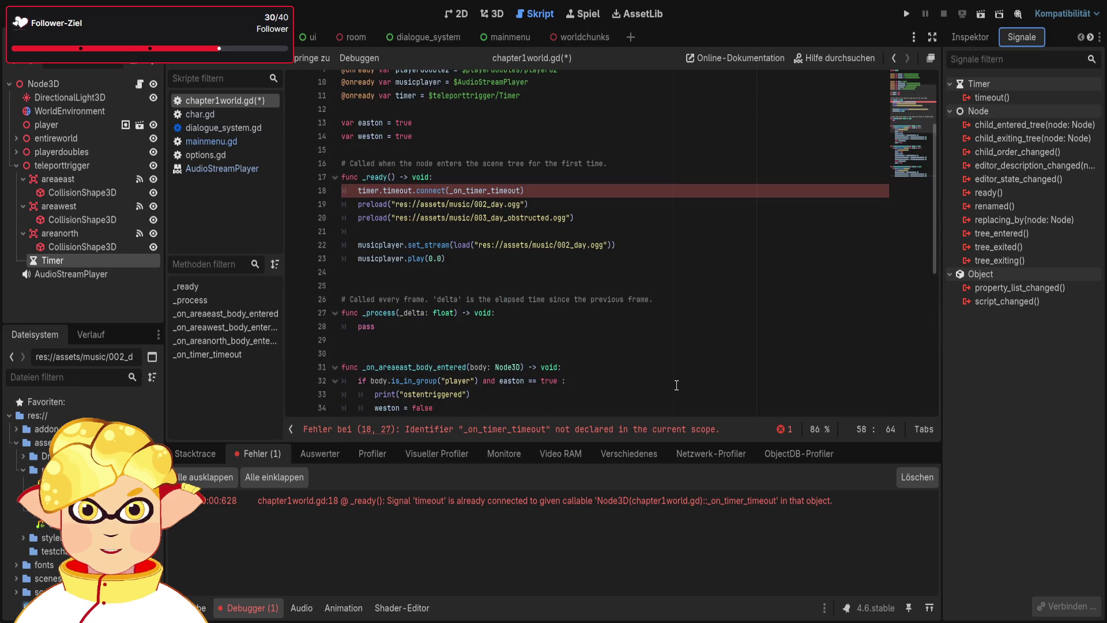
scroll(676, 385, "up", 1)
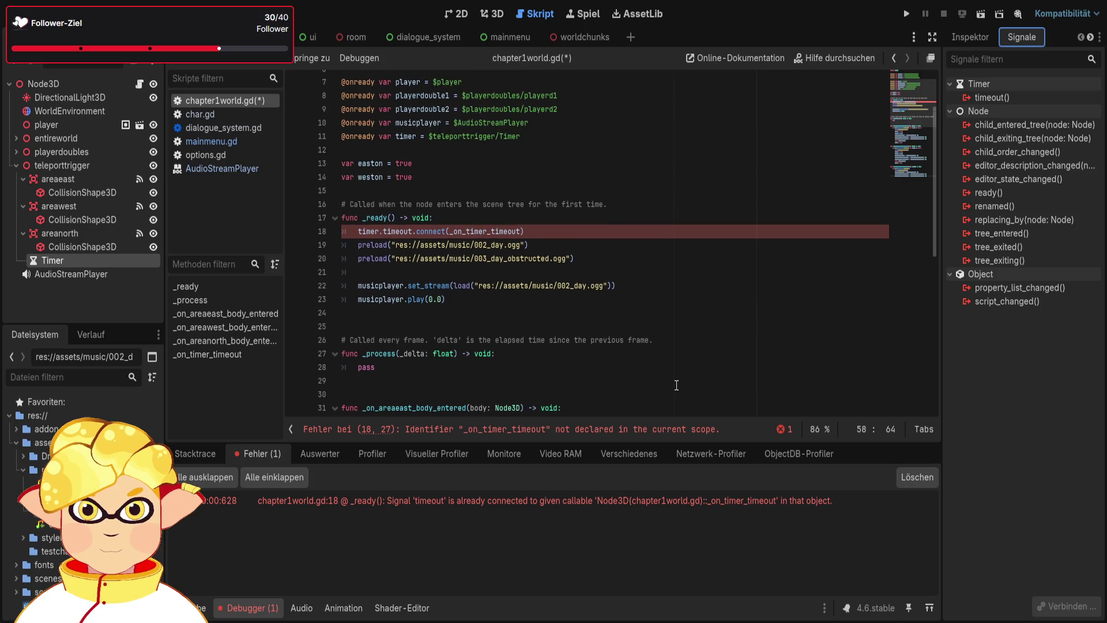
left_click(677, 385)
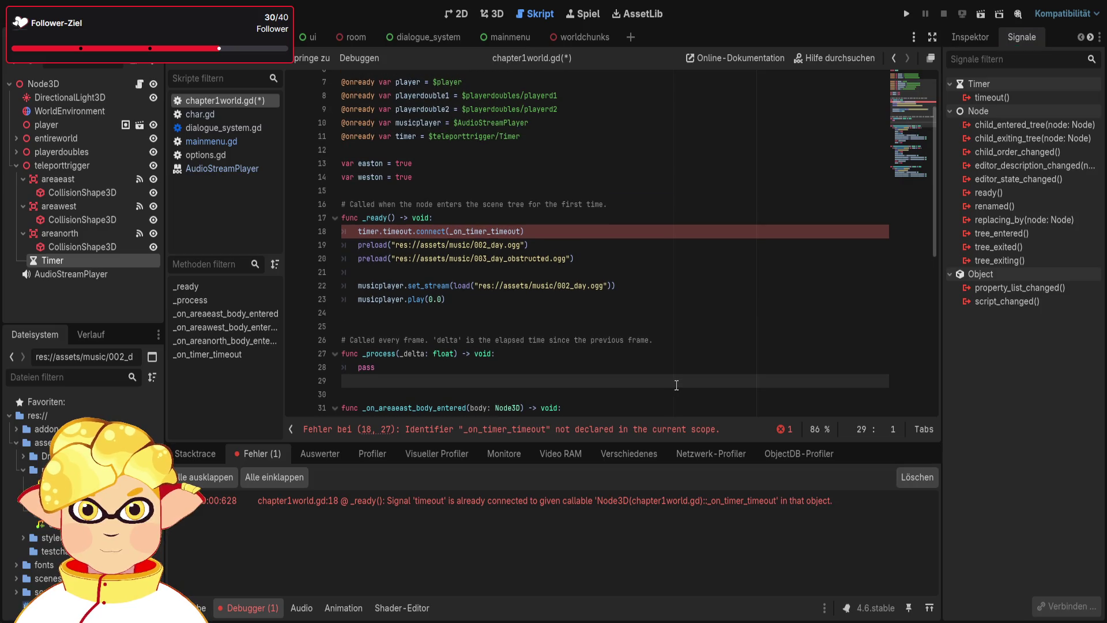
left_click(920, 476)
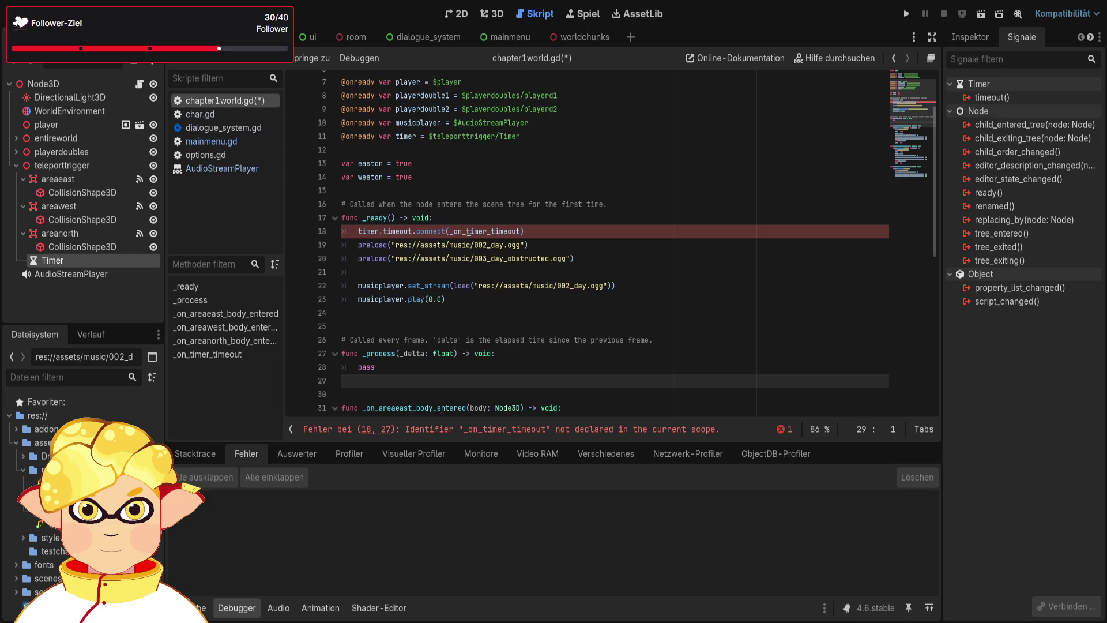
scroll(469, 240, "down", 9)
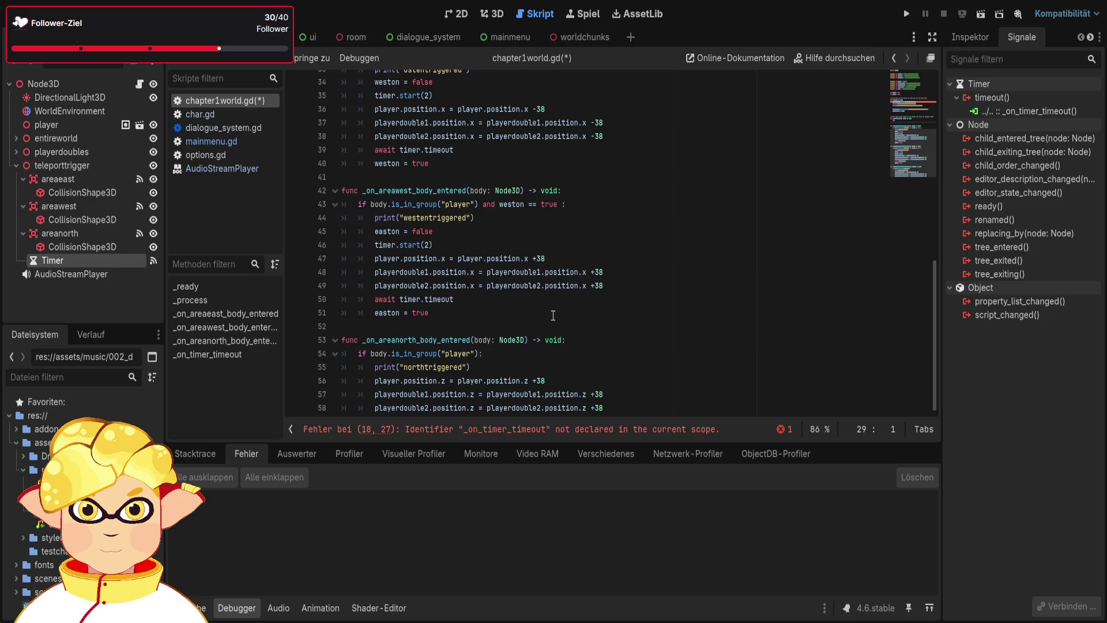
Go to the _on_timer_timeout function and save chapter1world.gd with Ctrl+S
scroll(553, 315, "up", 7)
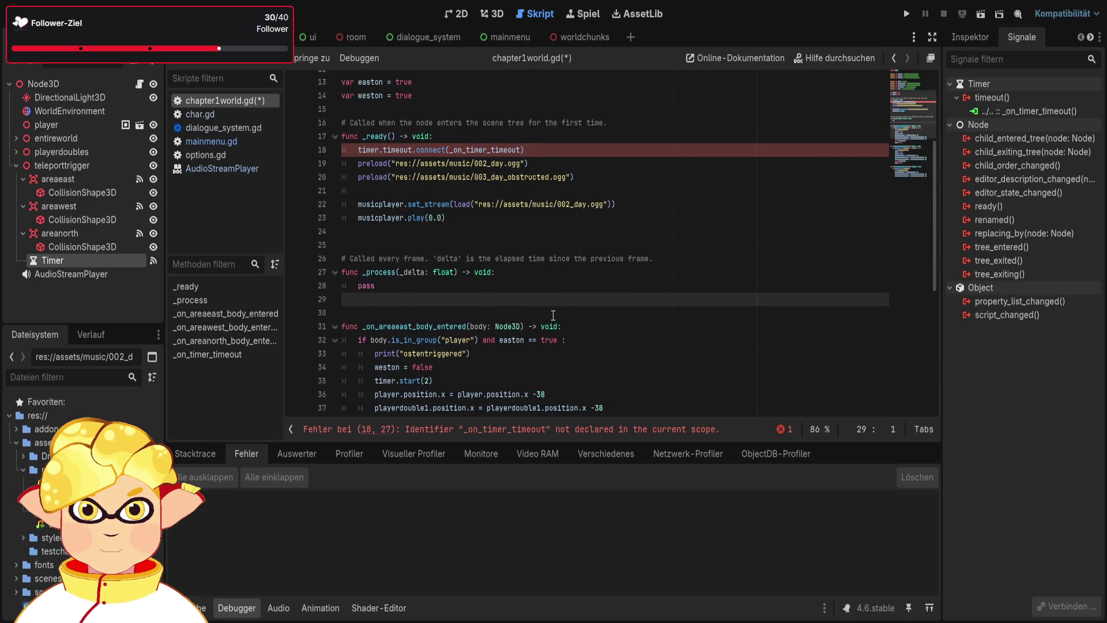
scroll(553, 315, "down", 6)
scroll(552, 316, "up", 7)
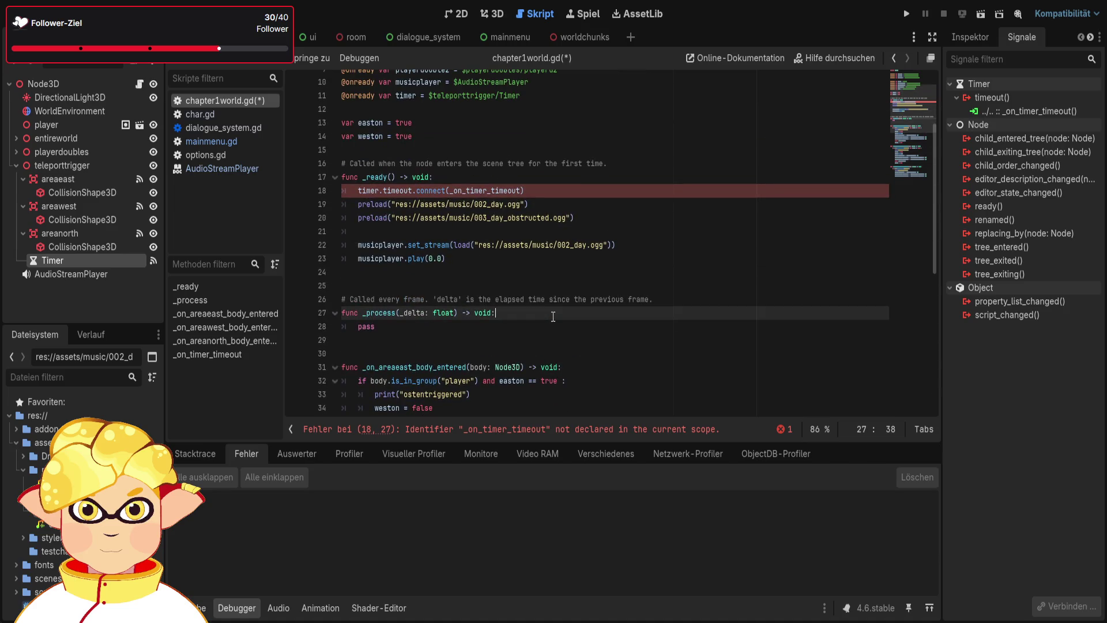
left_click(586, 381)
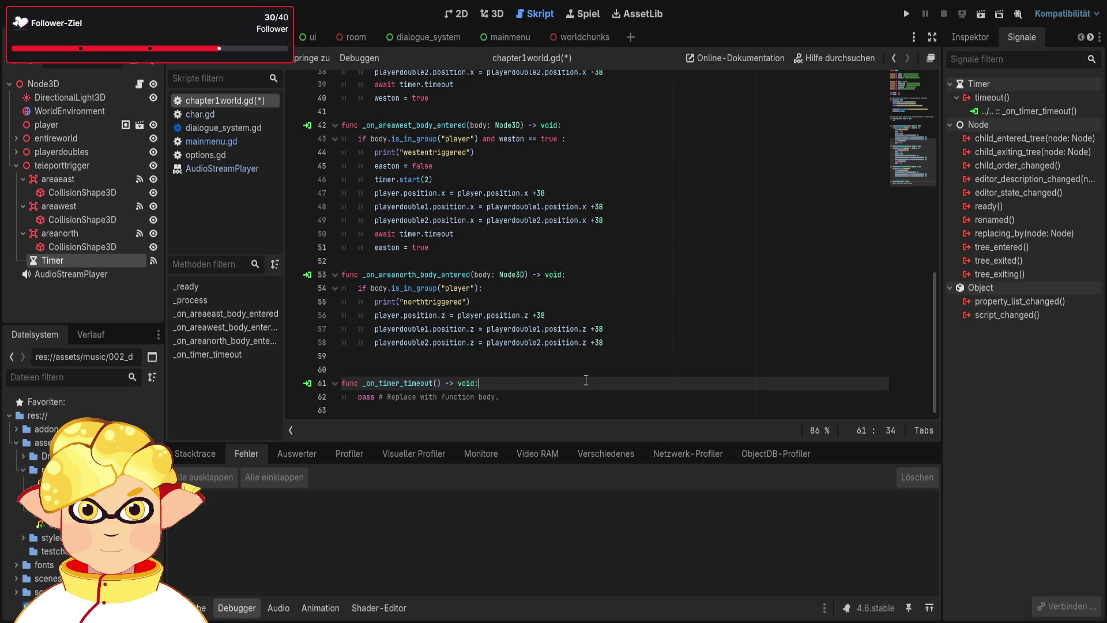
key("ctrl+s")
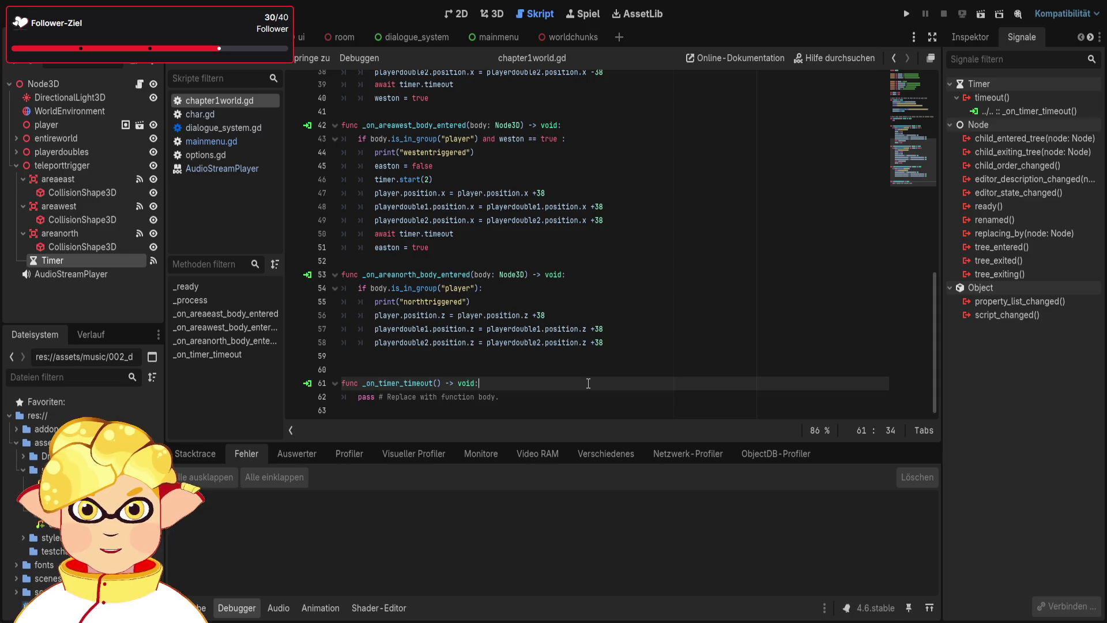
scroll(561, 313, "up", 2)
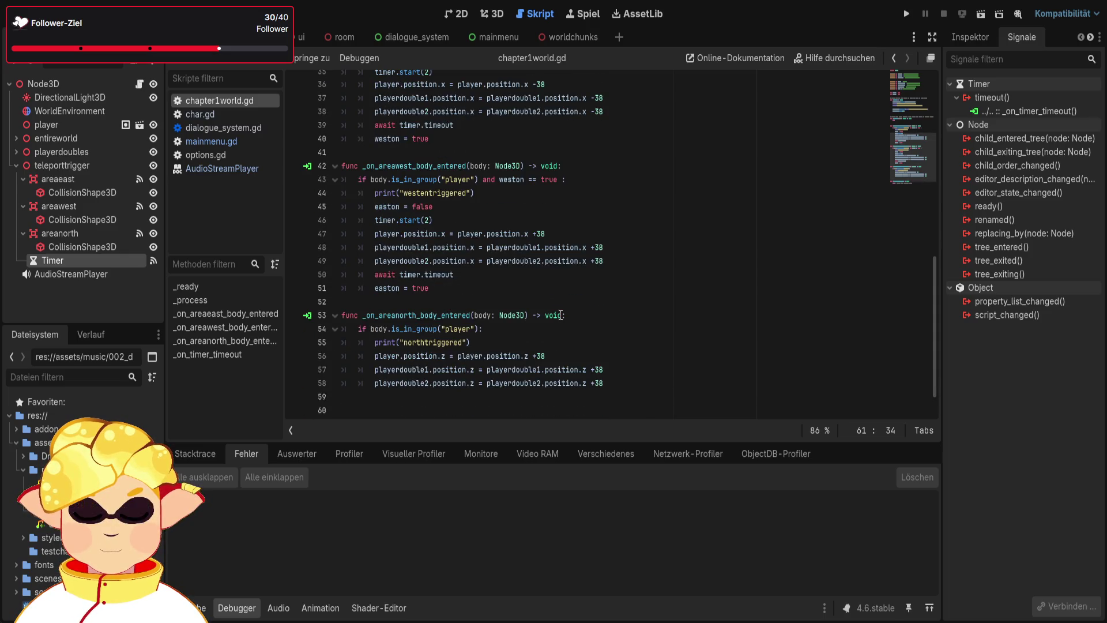
scroll(561, 314, "up", 1)
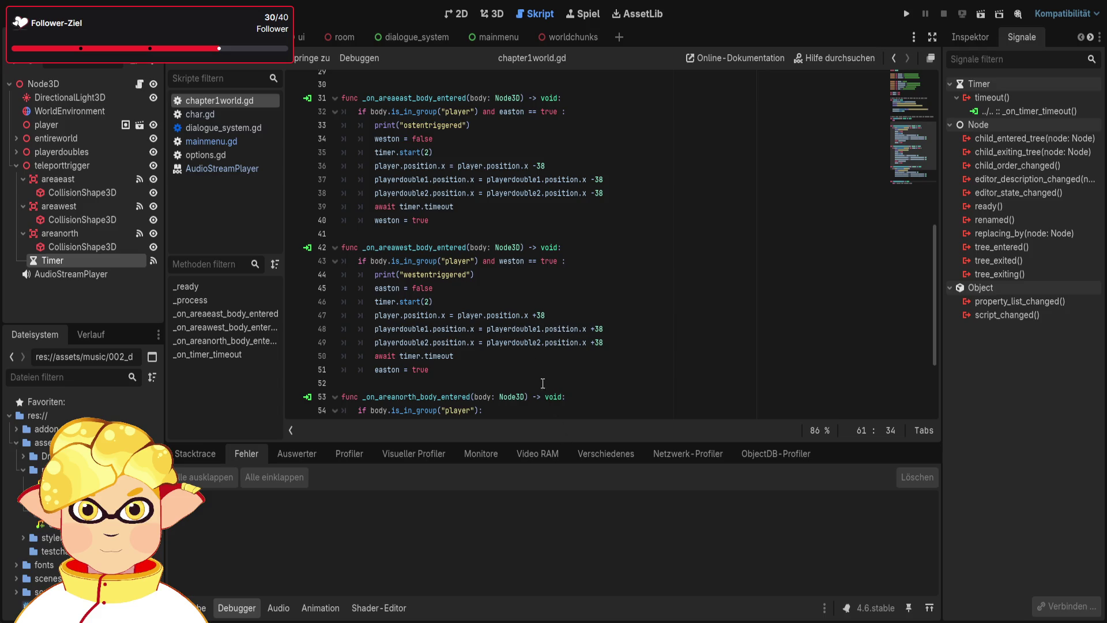
left_click(490, 13)
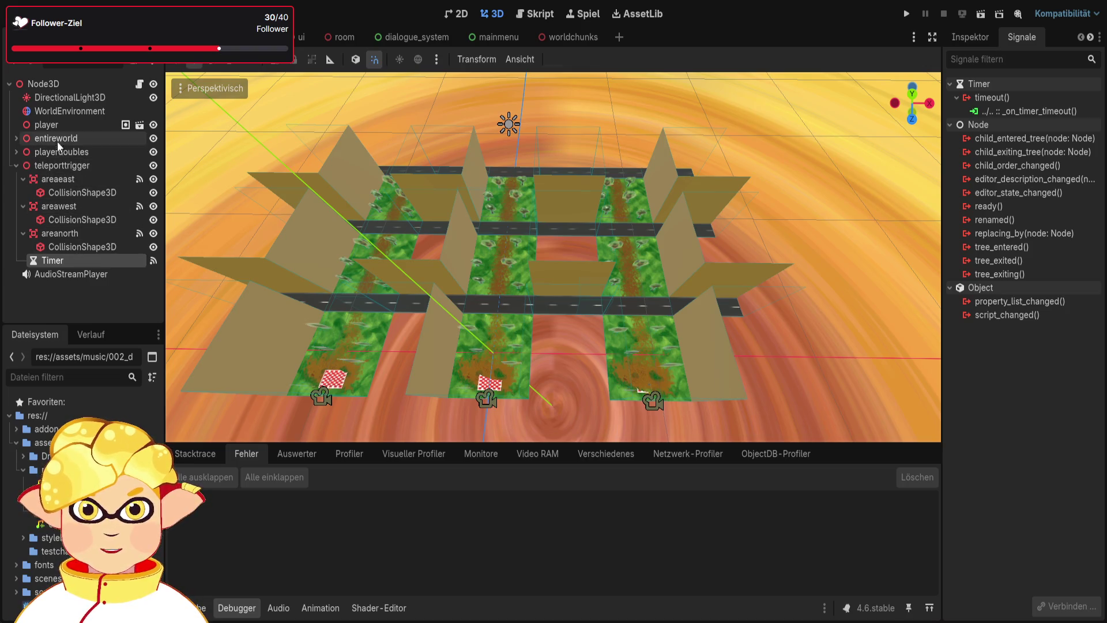
In top view, drag the player along Z and X to measure the distance to the neighbouring chunk, then undo
left_click(63, 124)
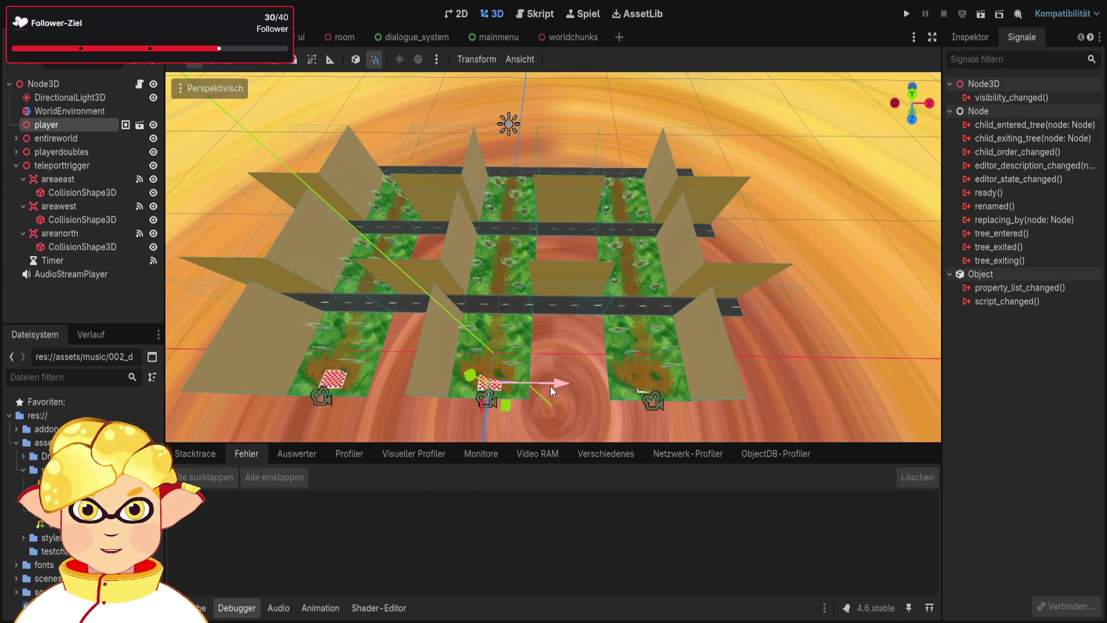
key("KP_7")
mouse_move(494, 323)
left_mouse_down()
mouse_move(489, 331)
mouse_move(497, 237)
left_mouse_up()
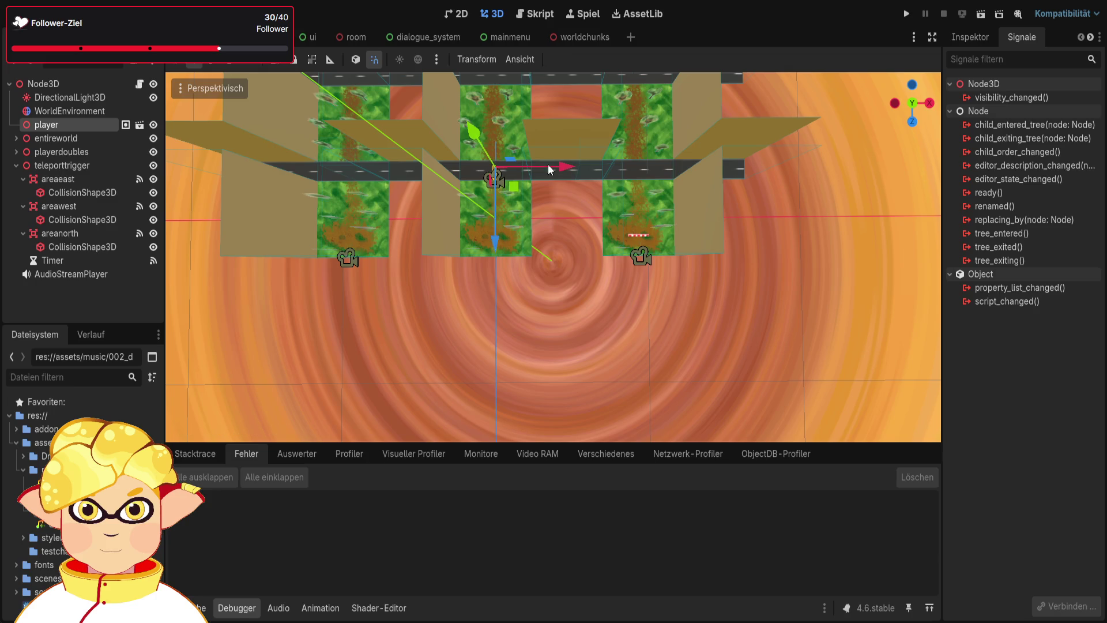
mouse_move(576, 164)
left_mouse_down()
mouse_move(658, 164)
mouse_move(459, 164)
left_mouse_up()
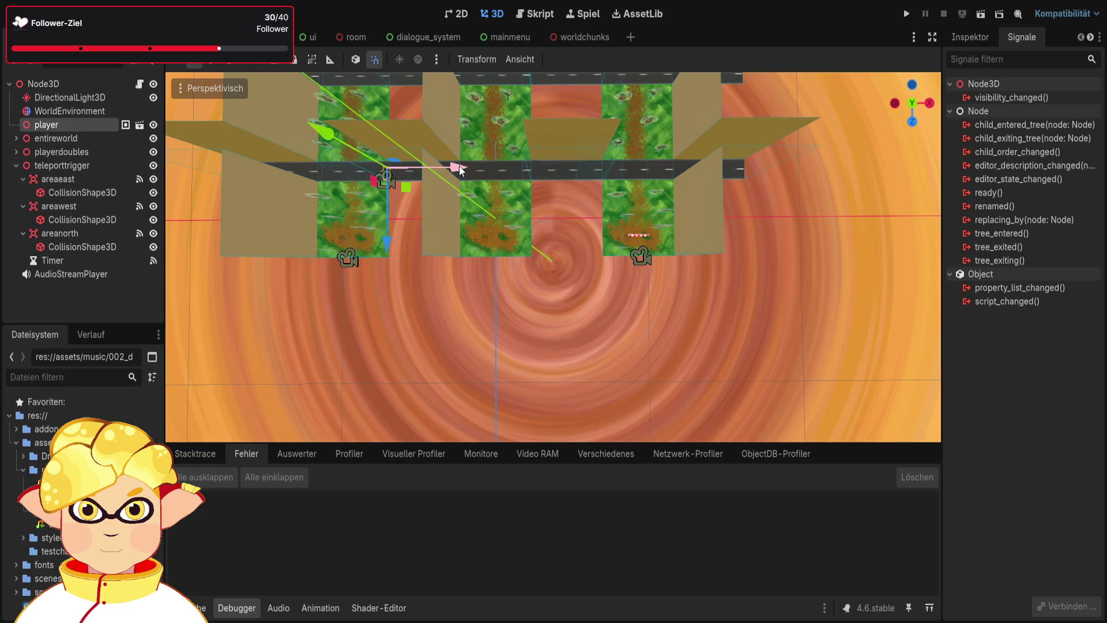
key("ctrl+z")
key("ctrl+z")
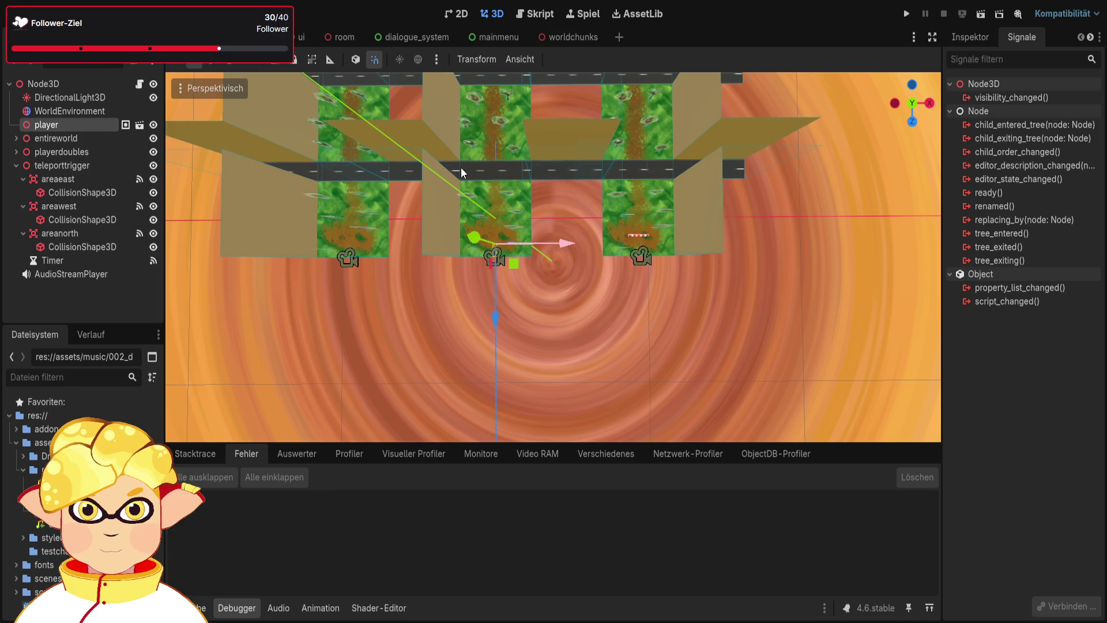
left_click(632, 351)
left_click(535, 14)
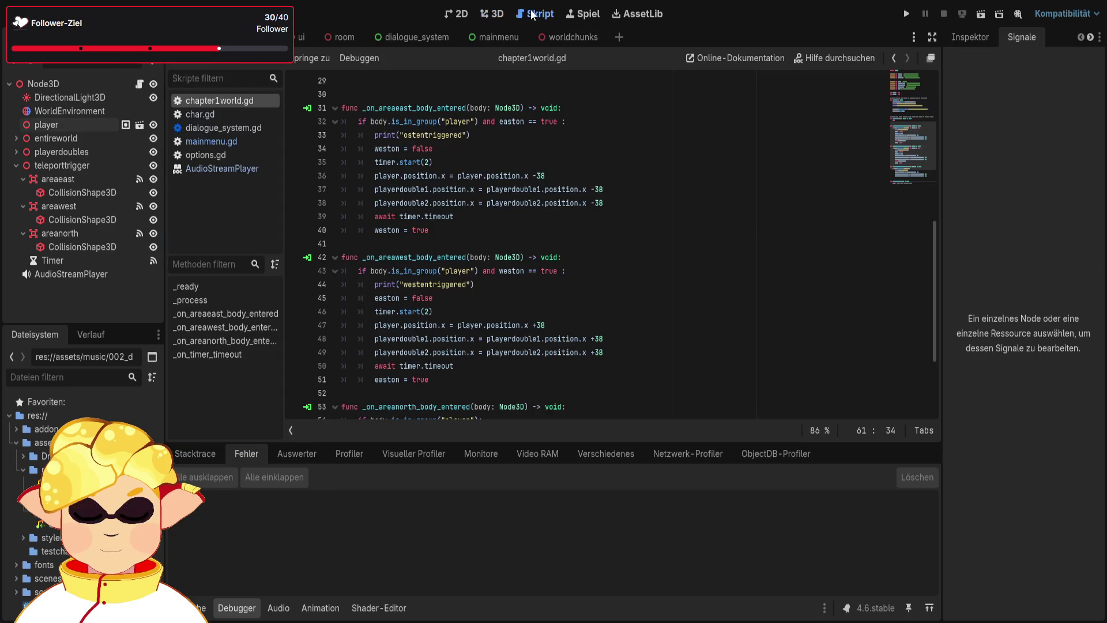
Change the east teleport offsets on lines 36–38 from -38 to -80
scroll(598, 213, "up", 2)
scroll(597, 214, "down", 2)
double_click(598, 189)
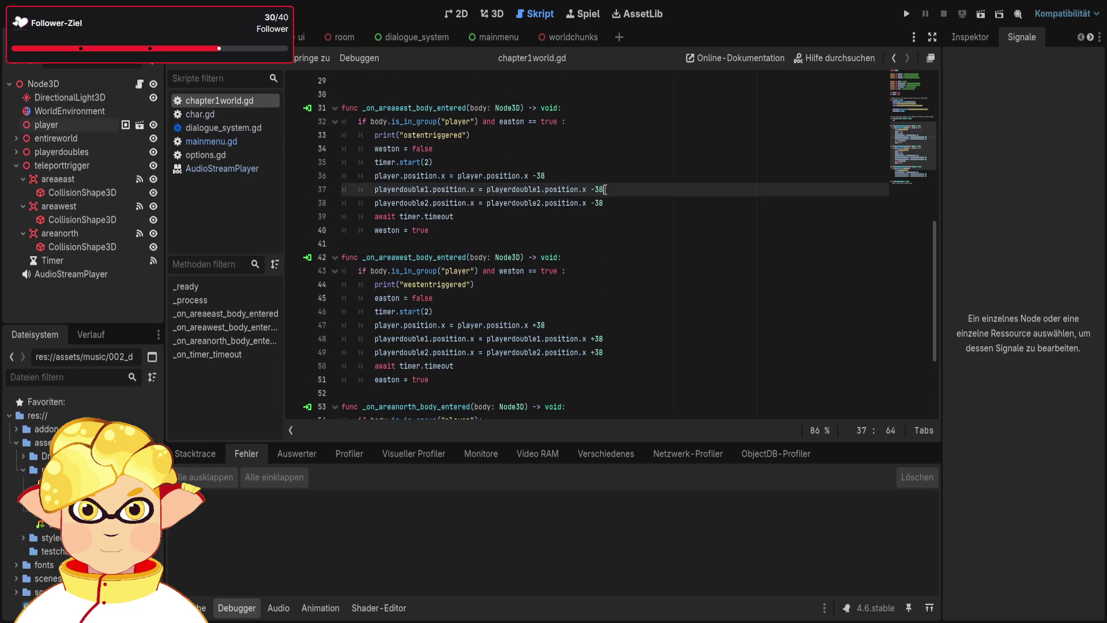
type("80")
key("Left")
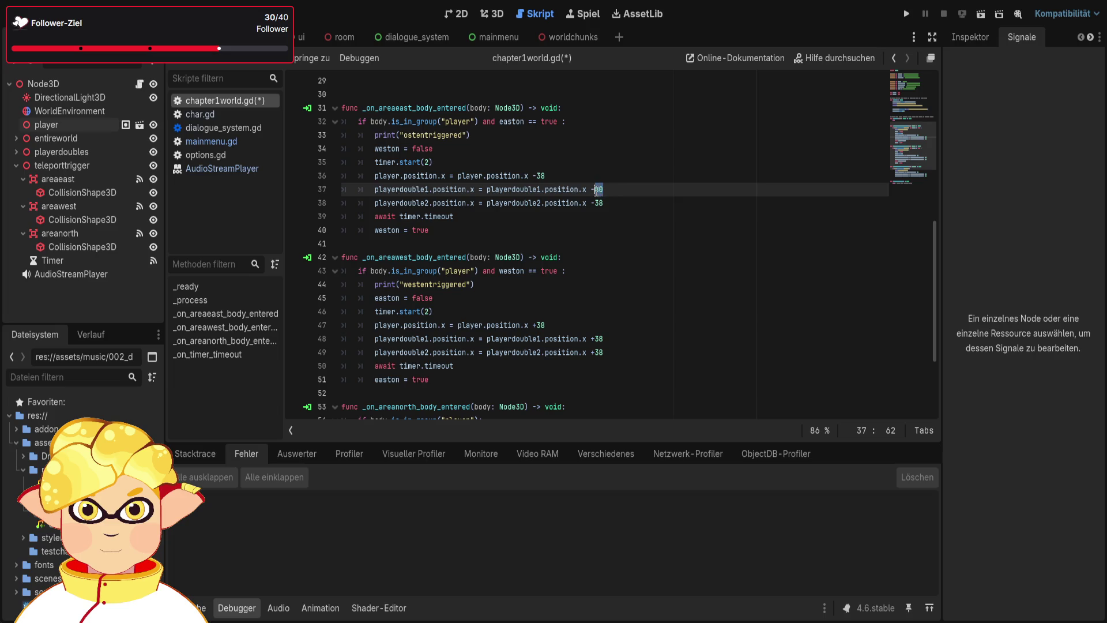
left_click(605, 204)
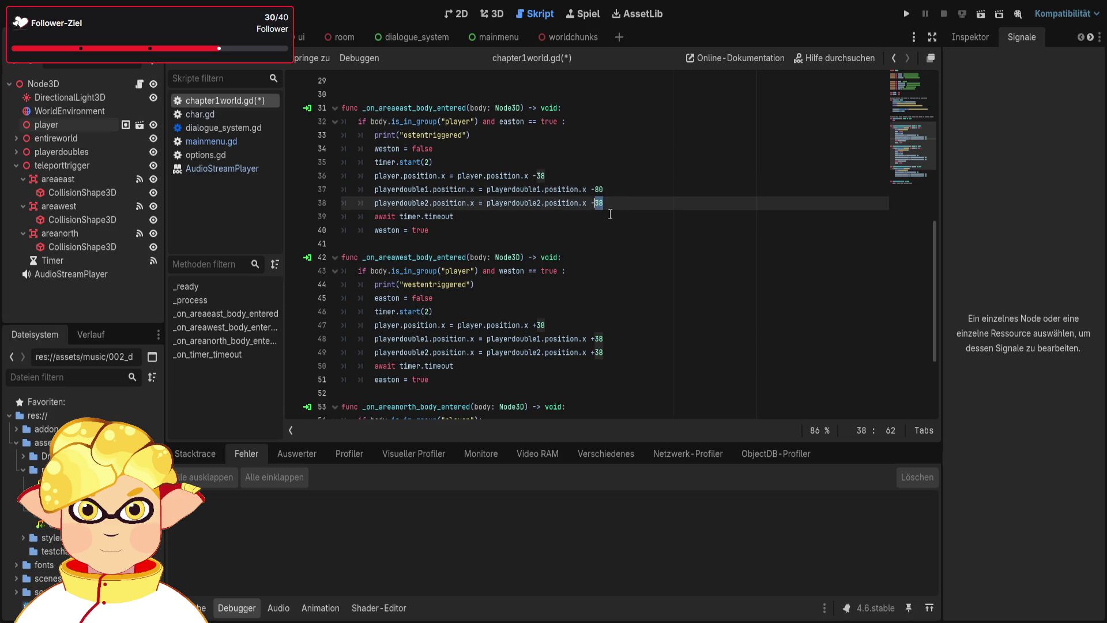
type("80")
left_click(546, 176)
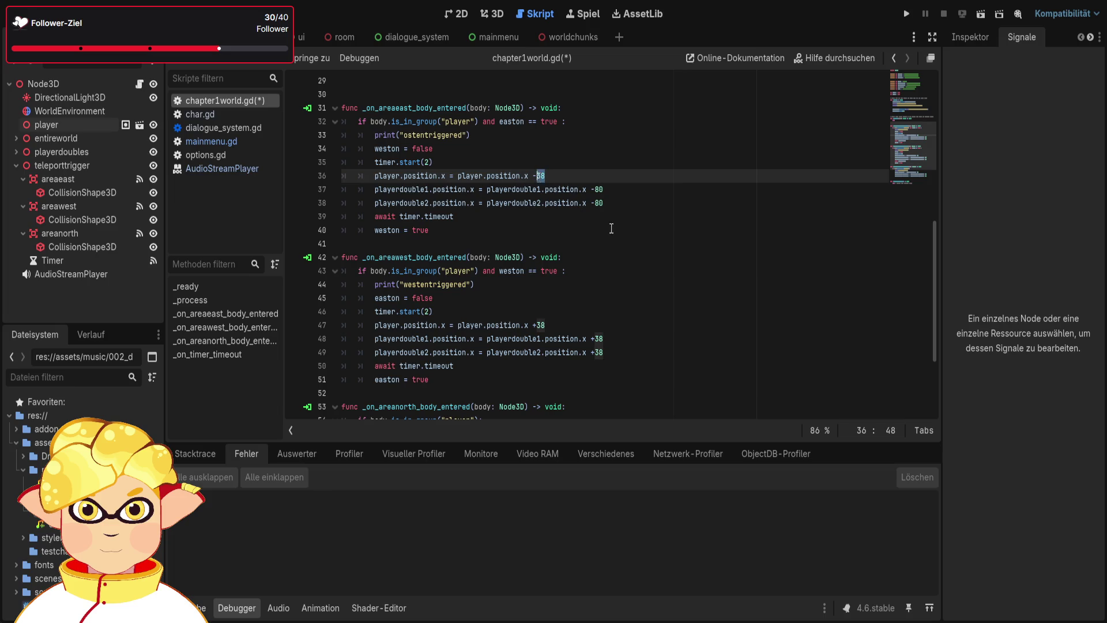
type("80")
Change the west offsets on lines 47–49 from +38 to +80, then save and run the scene
left_click(600, 338)
left_click(548, 326)
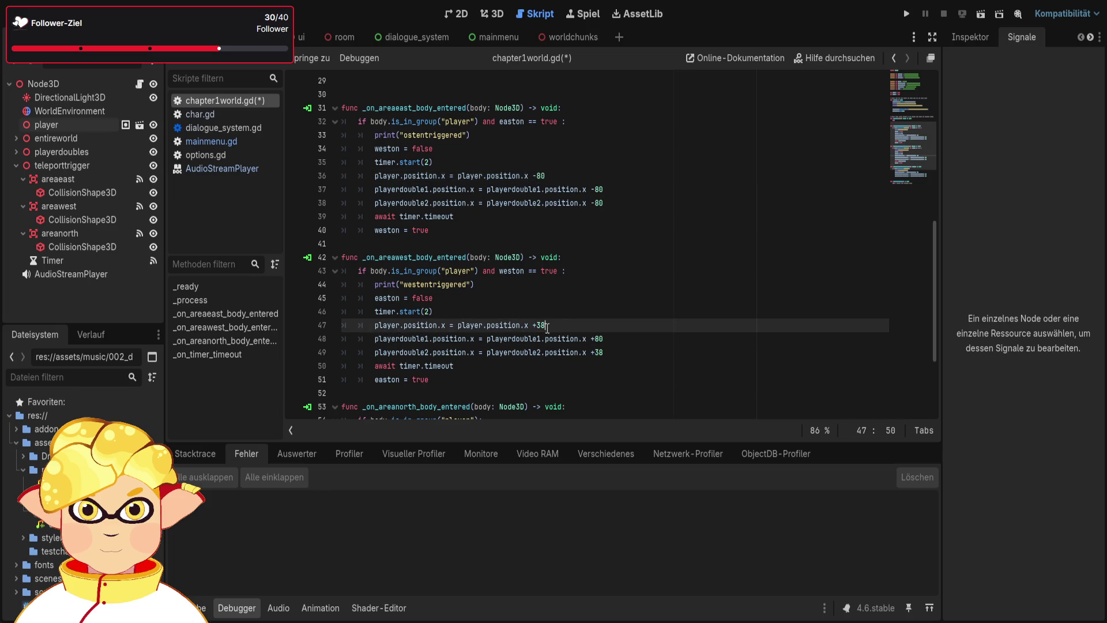
type("80")
left_click(601, 352)
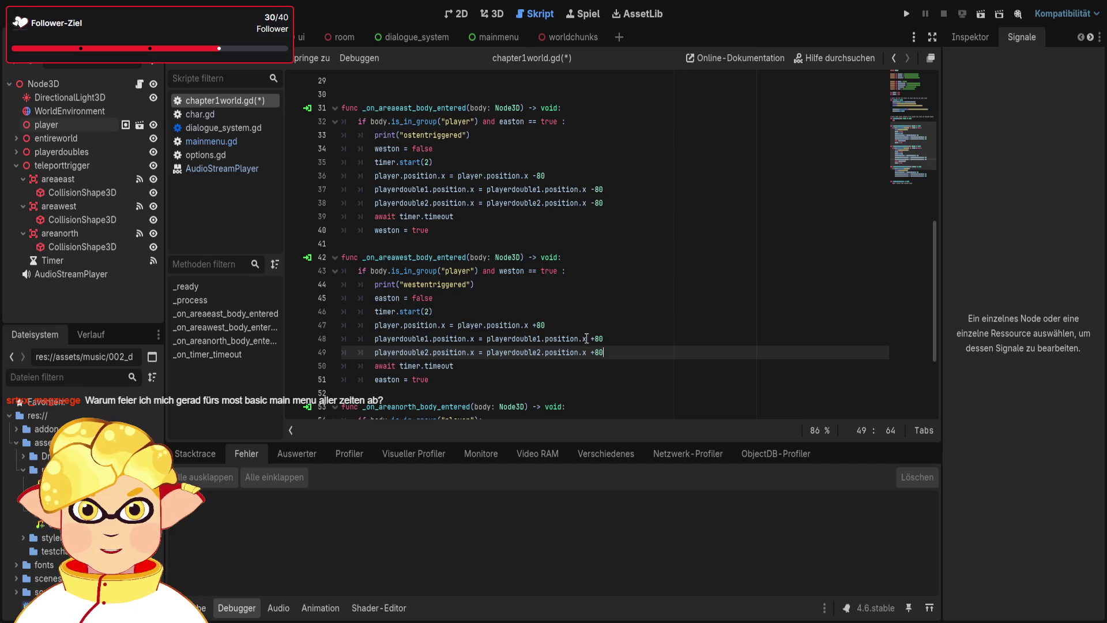
scroll(605, 312, "down", 2)
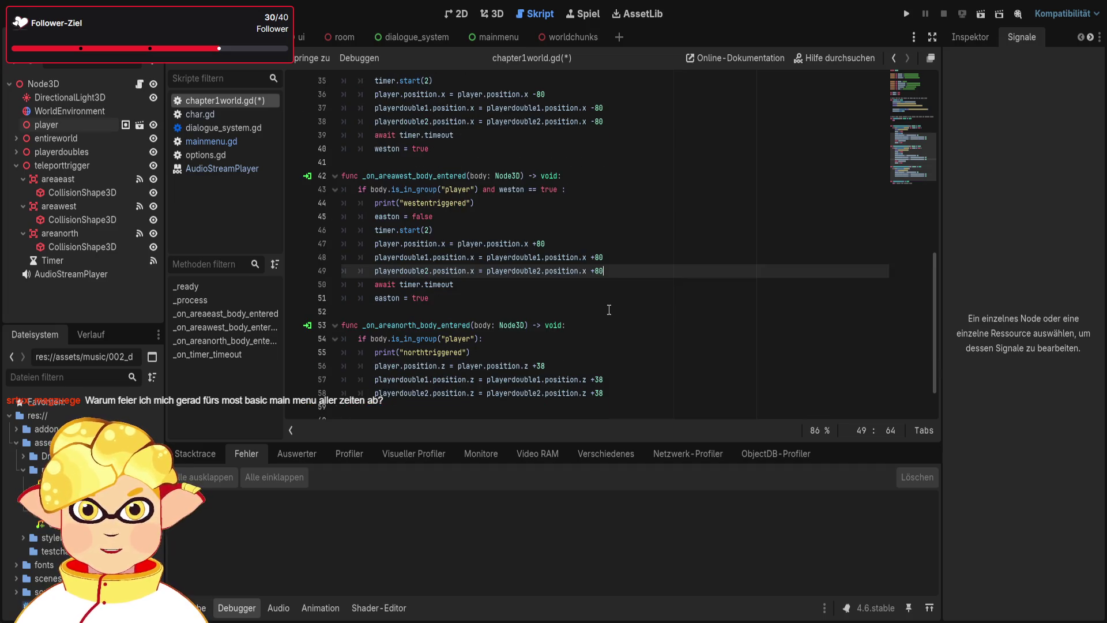
double_click(540, 366)
left_click(591, 345)
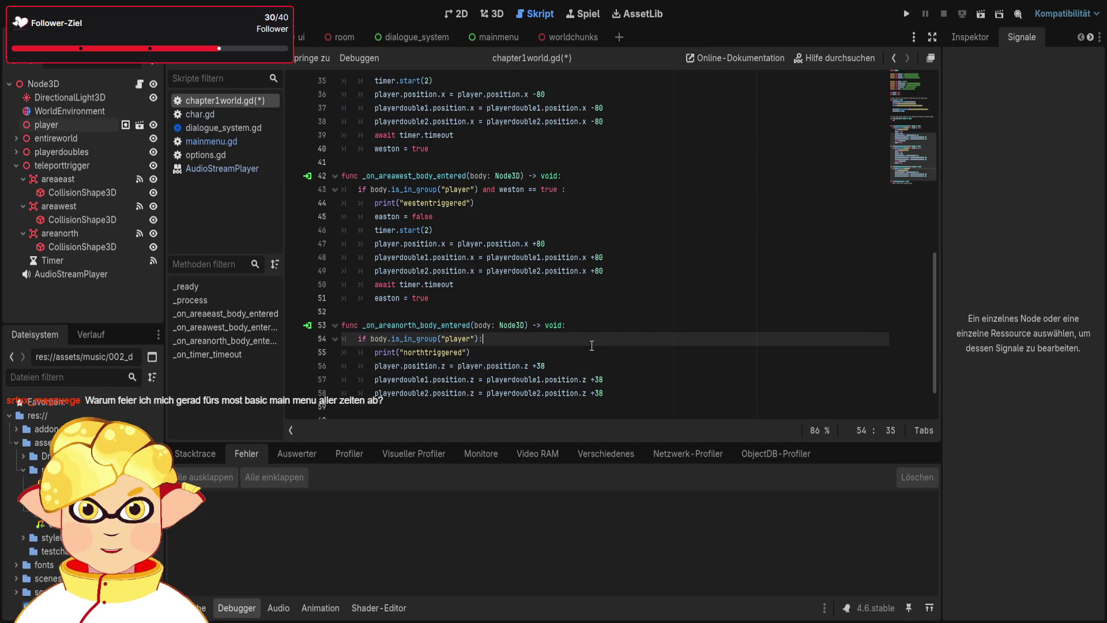
left_click(982, 19)
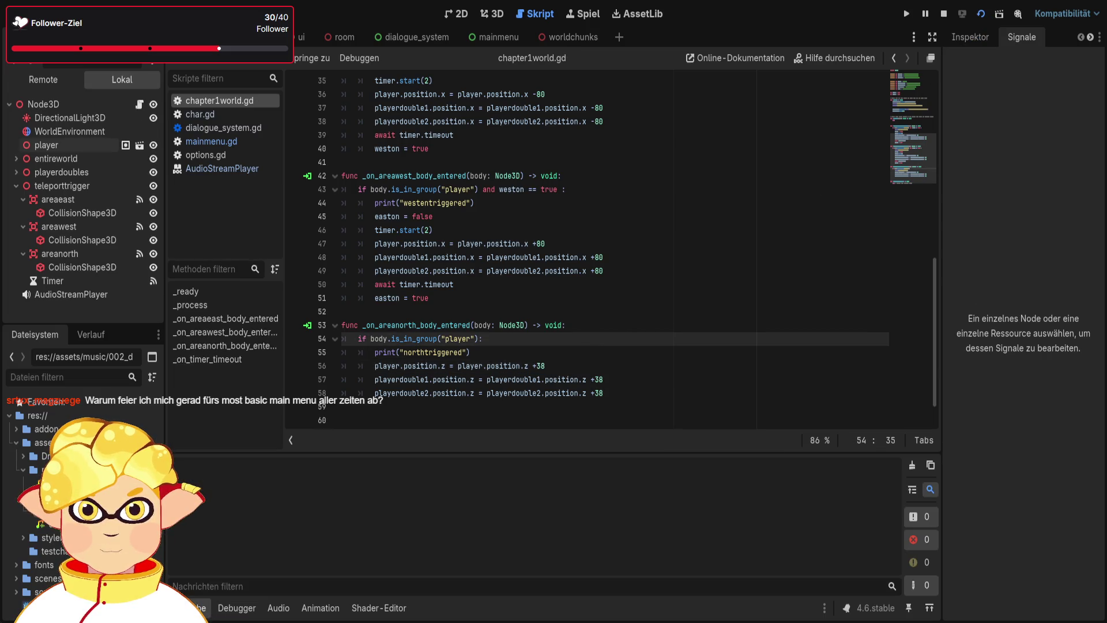
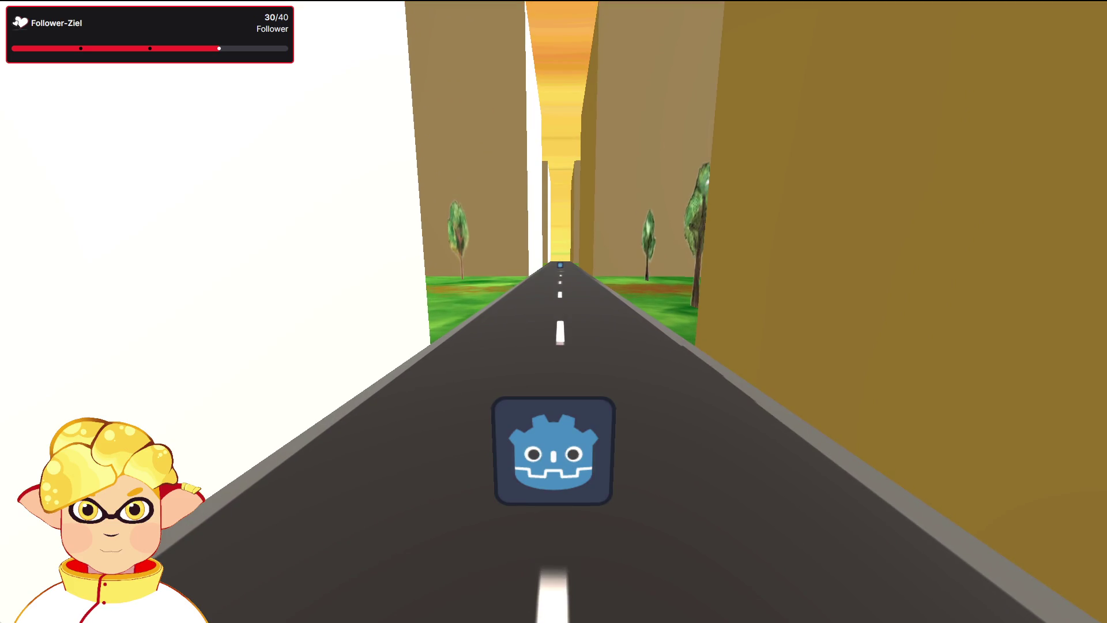
Stop the game and delete the duplicate timer.timeout.connect line 18 flagged by the Debugger error
key("alt+F4")
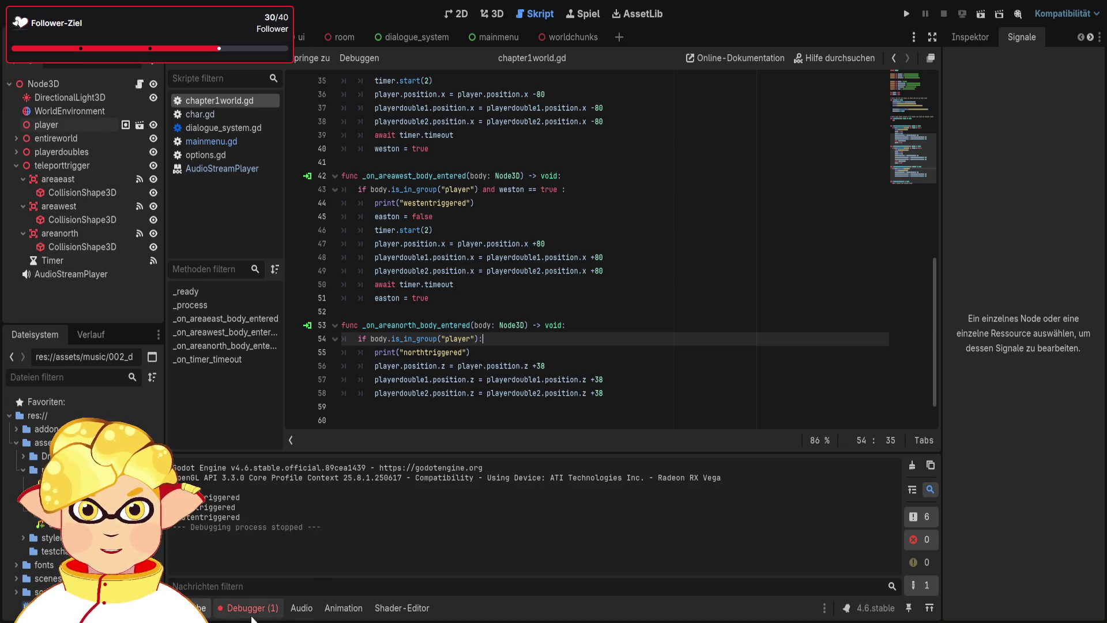
left_click(252, 607)
double_click(524, 502)
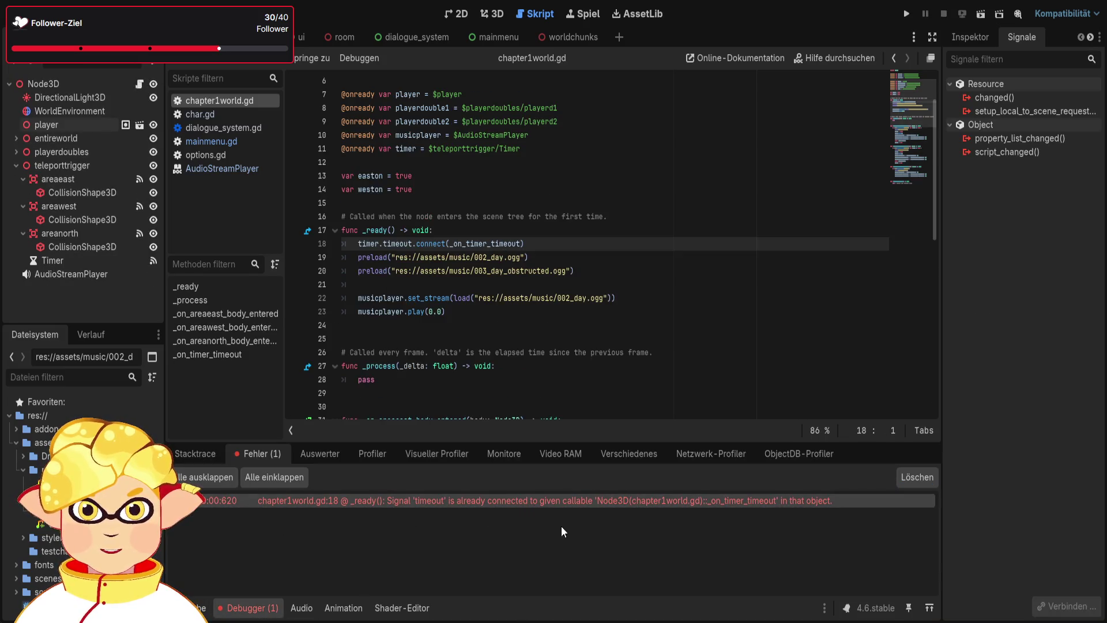
left_click_drag(526, 244, 336, 241)
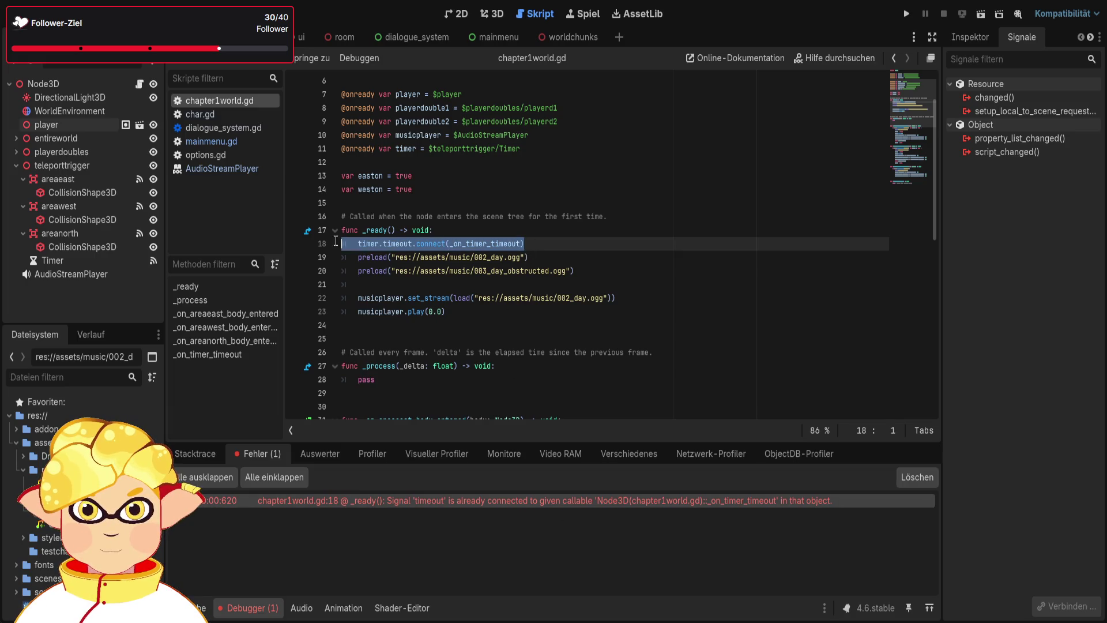
key("BackSpace")
key("BackSpace")
left_click(501, 257)
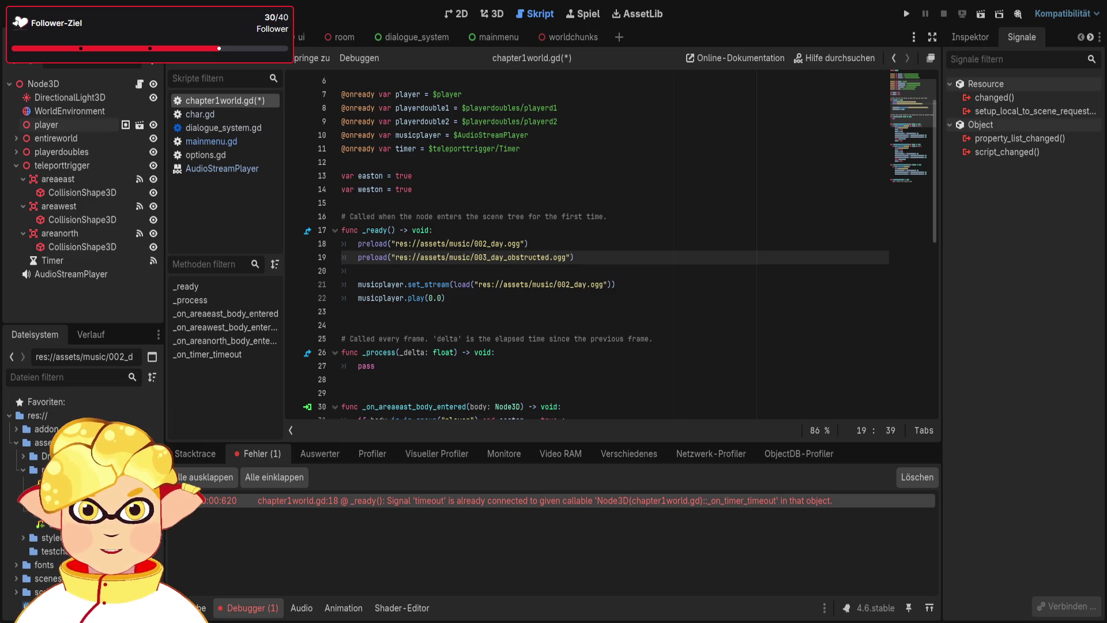
scroll(538, 317, "down", 3)
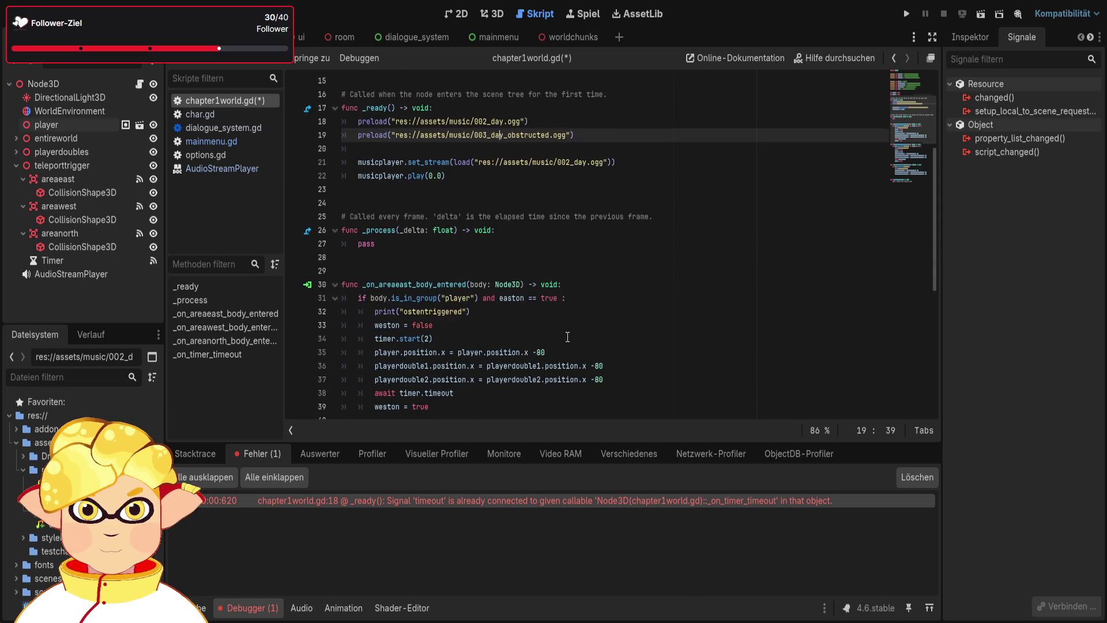
scroll(471, 316, "up", 1)
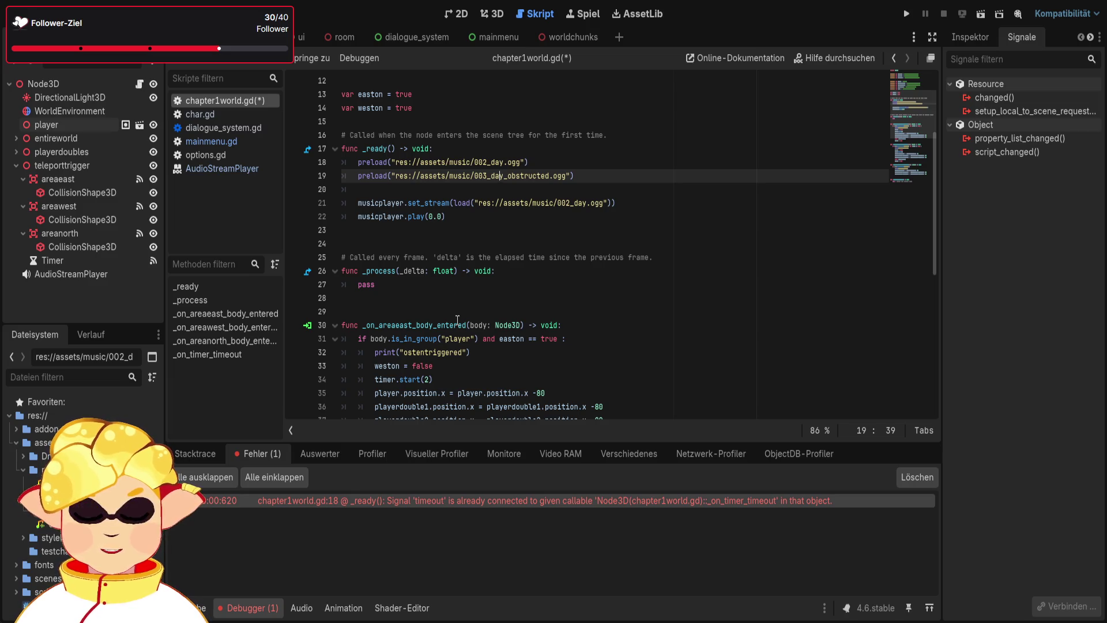
Change the west and east handler position offsets from ±80 to ±40 and run the scene
scroll(595, 322, "down", 8)
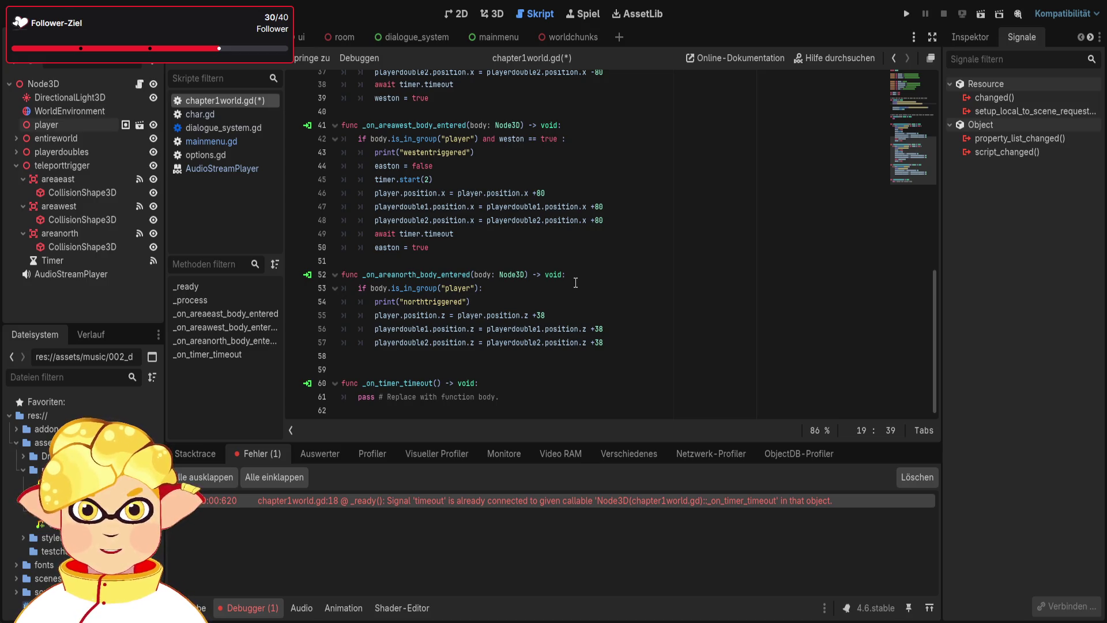
scroll(577, 279, "up", 1)
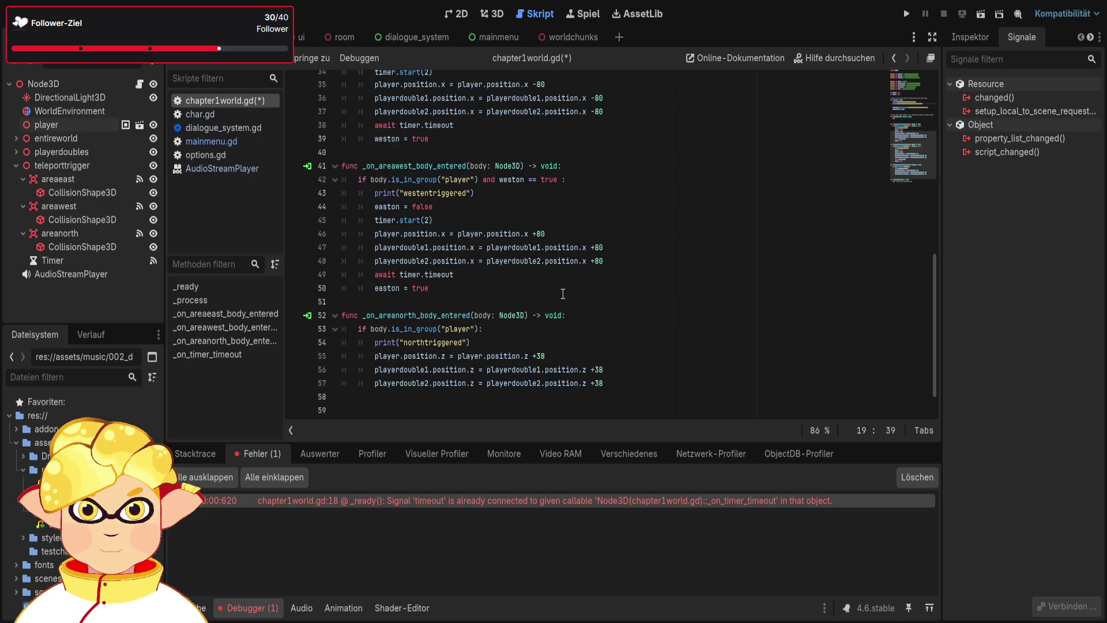
double_click(540, 233)
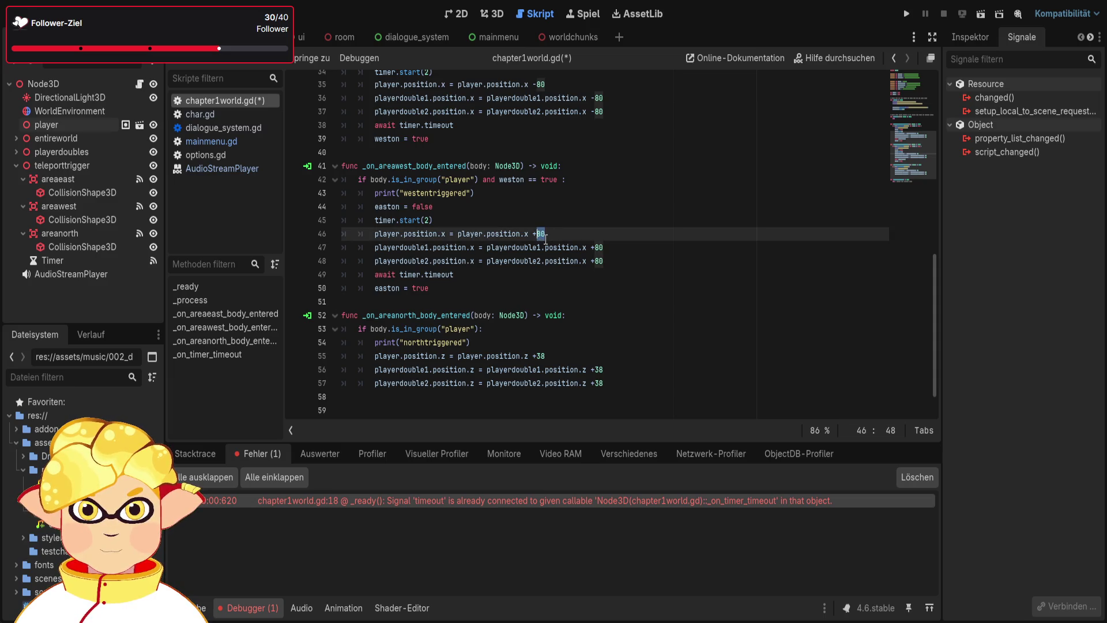
double_click(615, 248)
type("40")
double_click(597, 262)
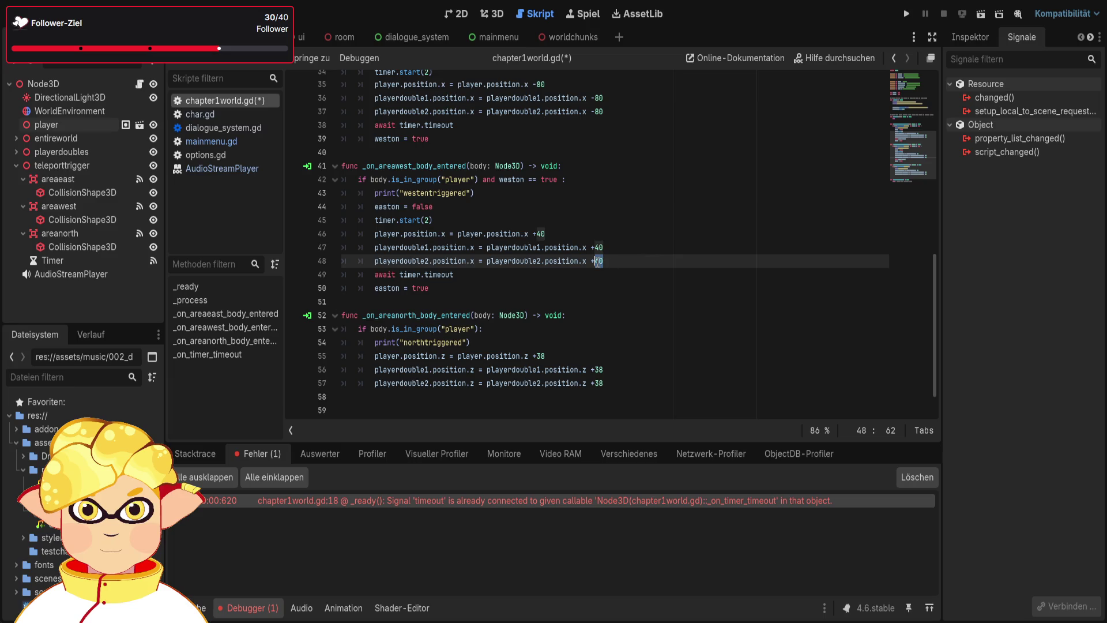
scroll(608, 259, "up", 2)
left_click(618, 195)
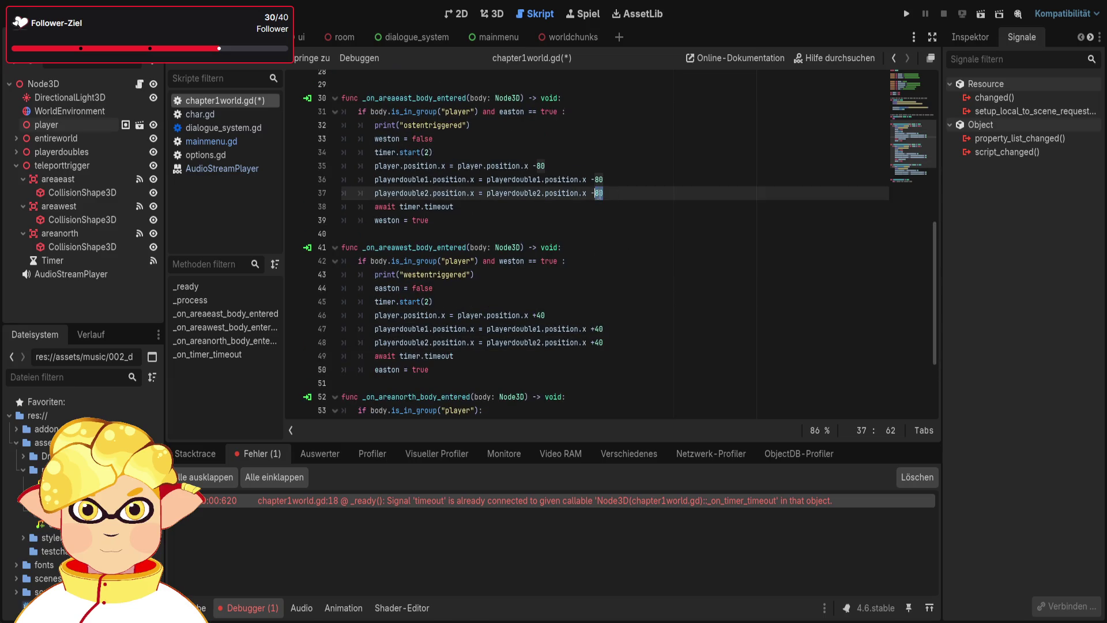
left_click(598, 179)
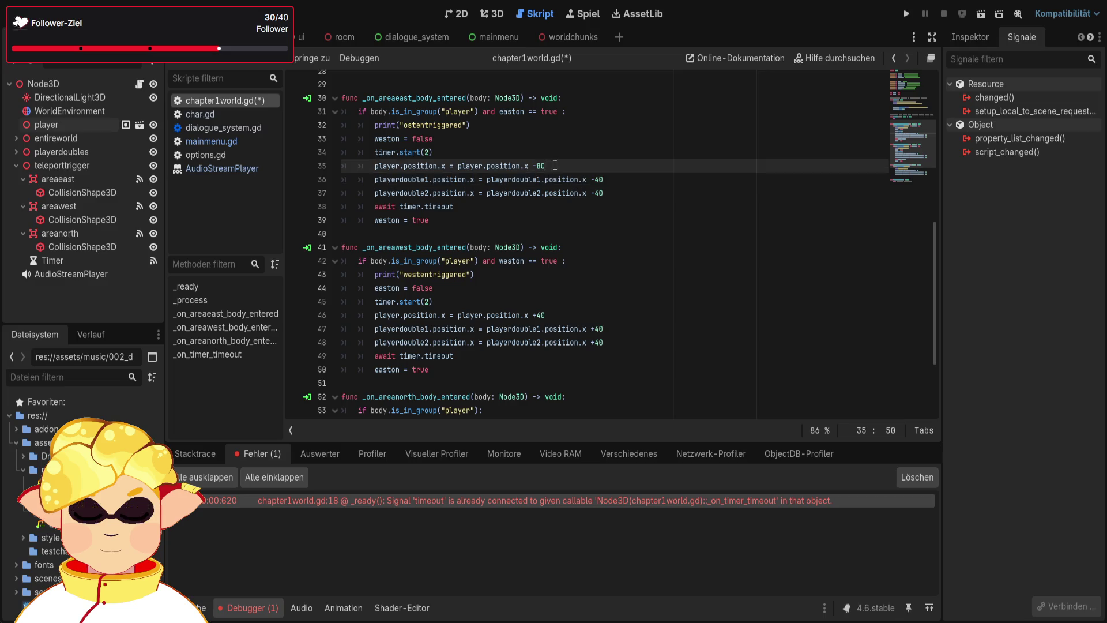
left_click(980, 17)
Walk down the tree-lined road between the buildings, then stop the game and return to the 3D view
key("w")
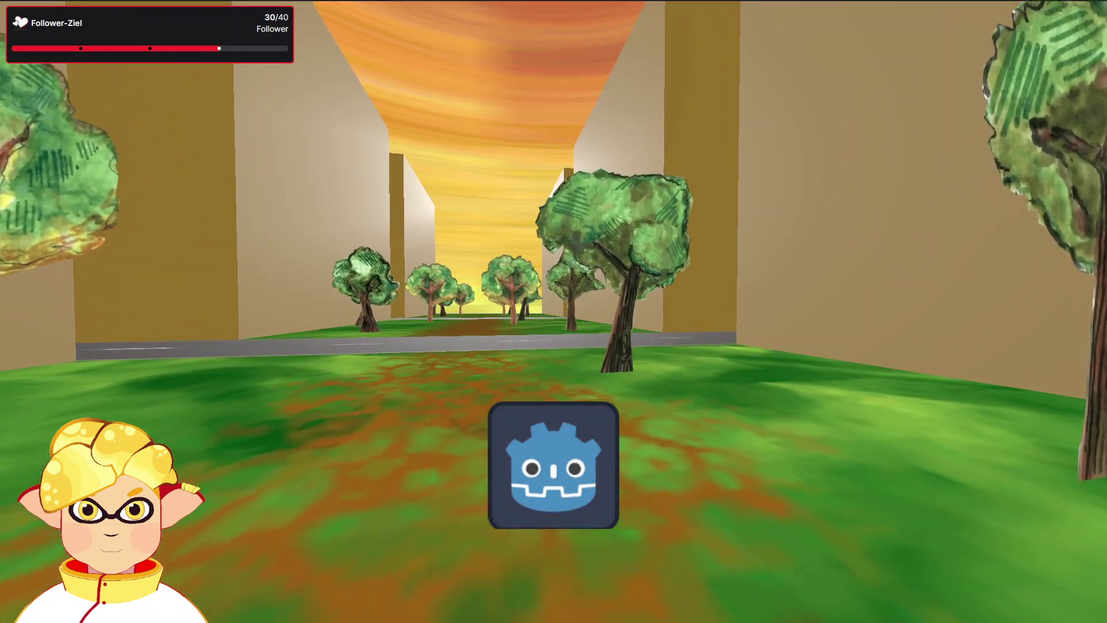
key("a")
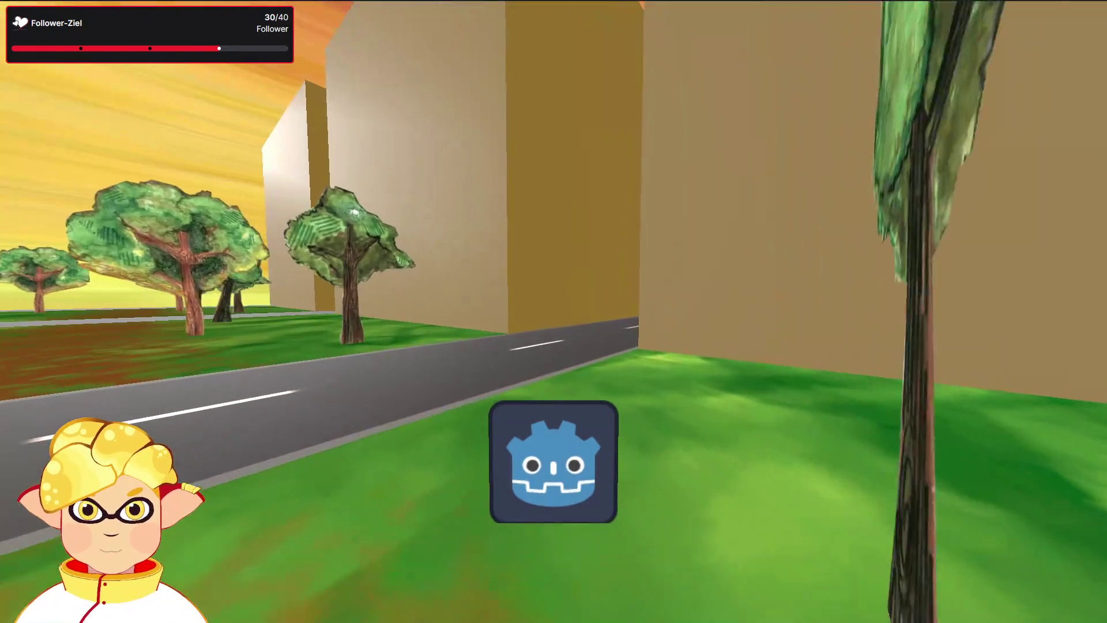
key("d")
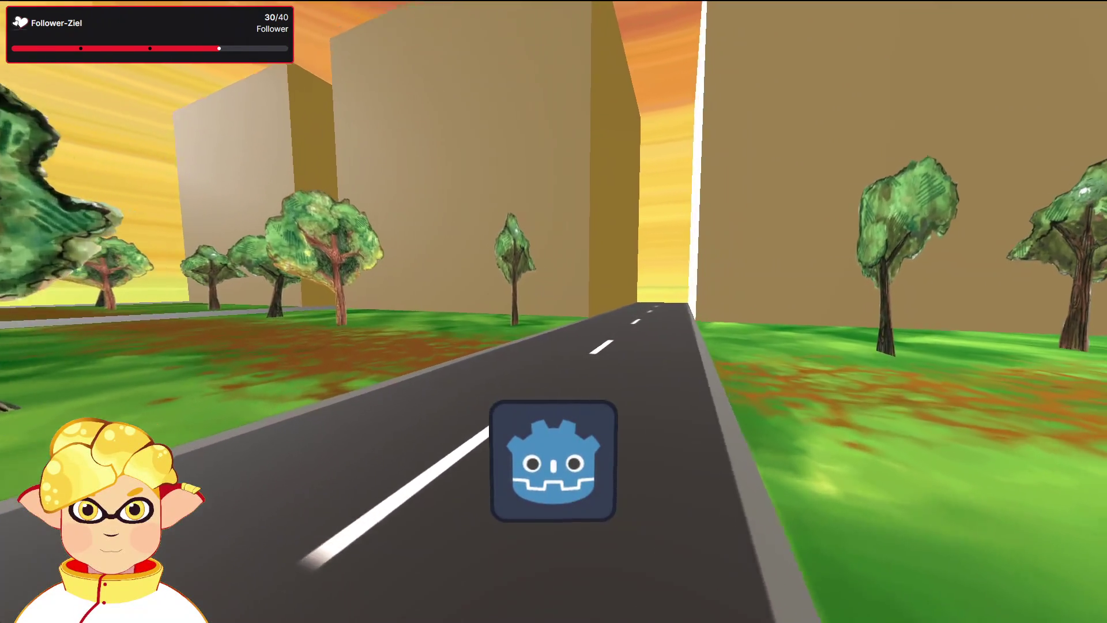
key("w")
key("a")
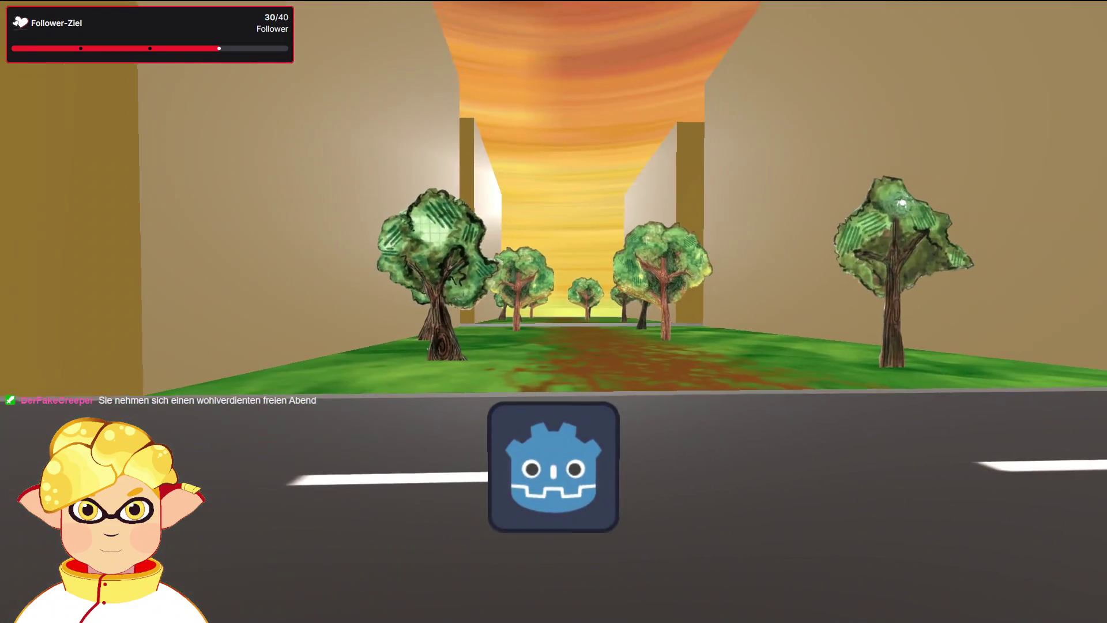
key("d")
key("w")
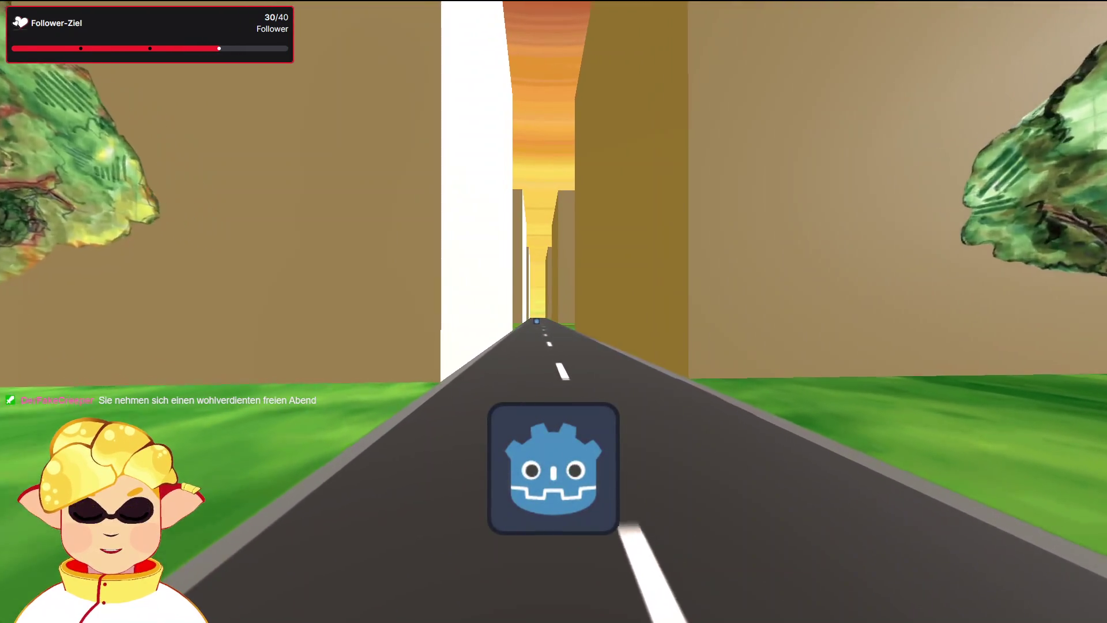
key("w")
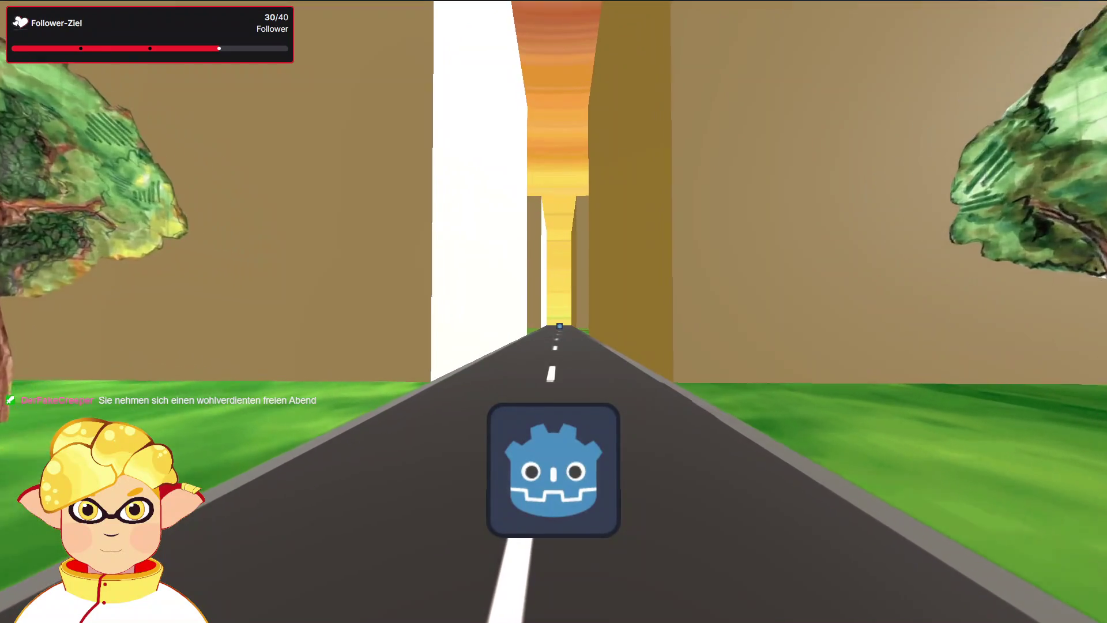
key("F8")
left_click(492, 13)
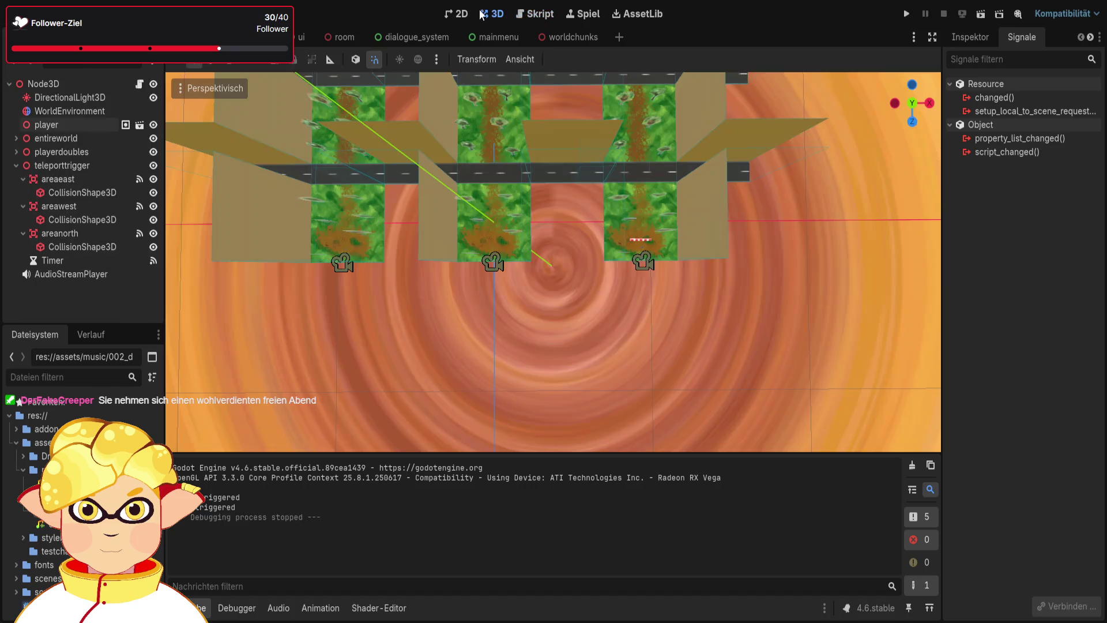
Set areaeast's Position x to -45 and areawest's to 45, then run the scene
left_click(91, 180)
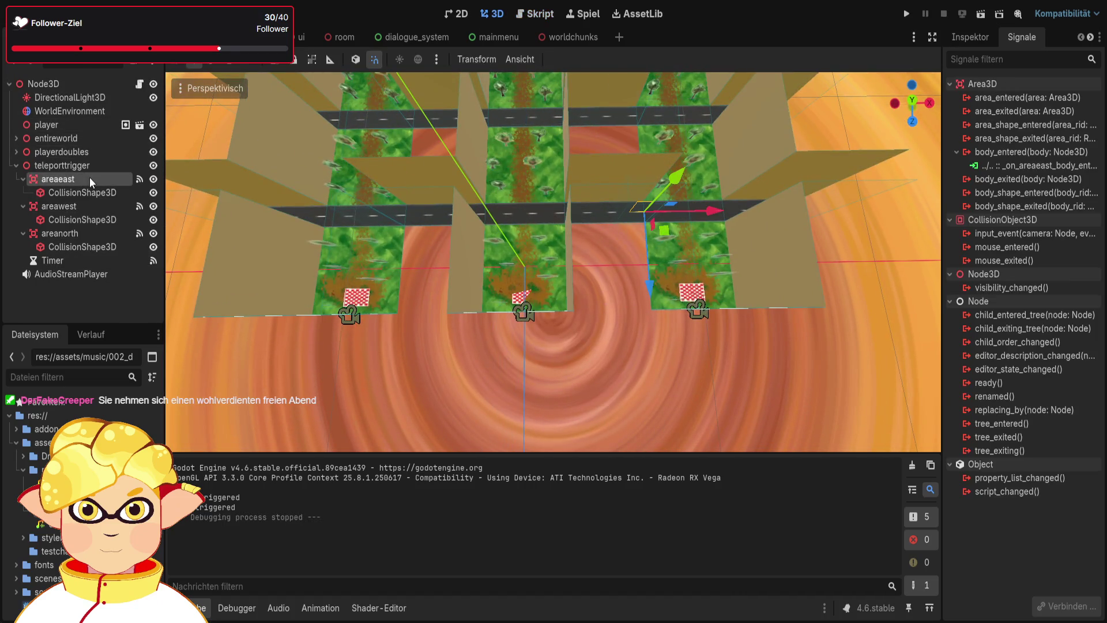
left_click(968, 38)
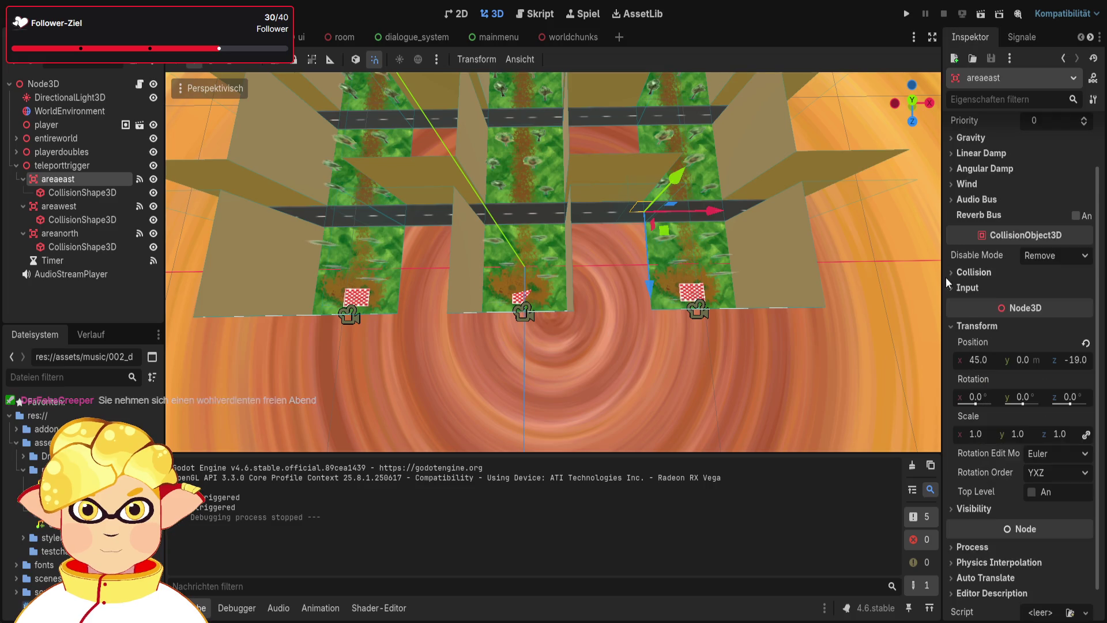
scroll(1015, 289, "down", 1)
left_click(978, 326)
type("-45")
key("Return")
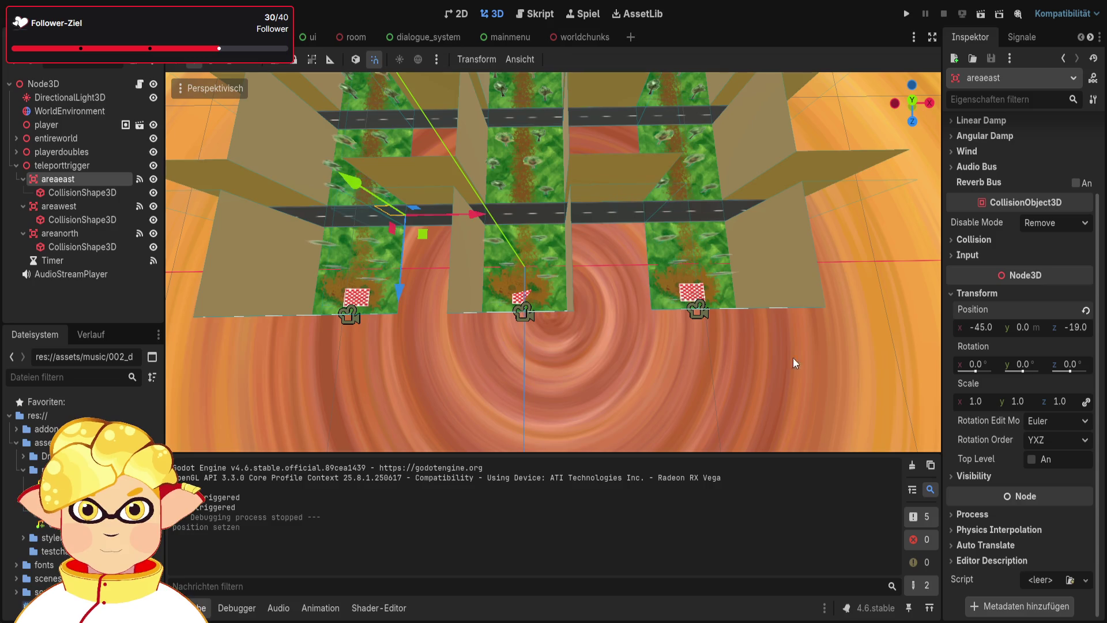
left_click(92, 205)
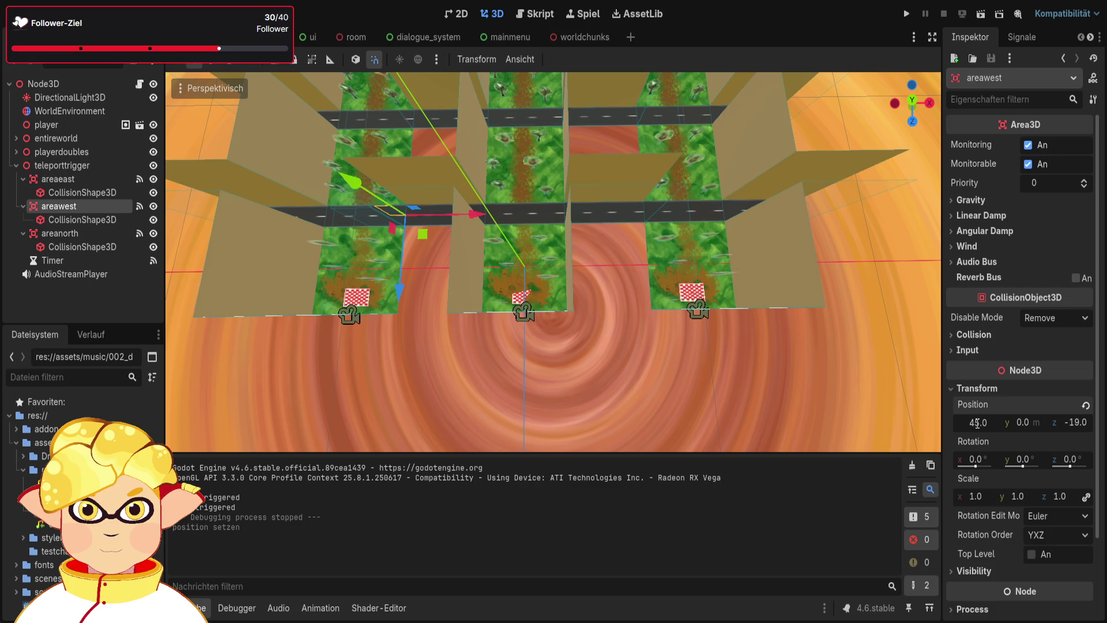
key("Return")
left_click(982, 13)
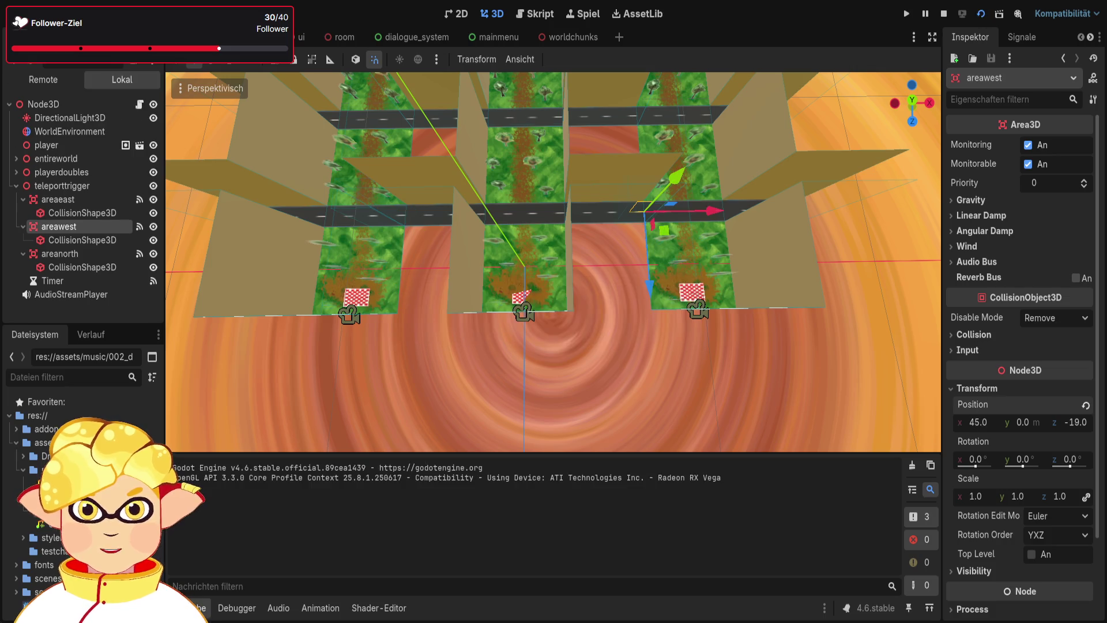
Walk toward the road in the test run, rerun the scene, then stop it with F8
key("w")
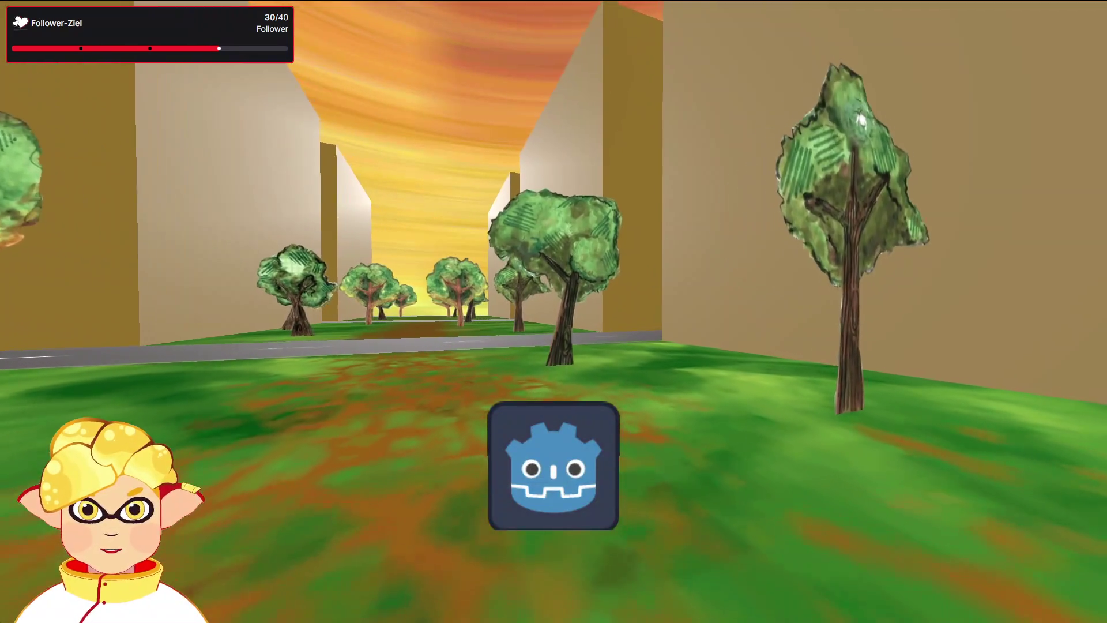
key("w")
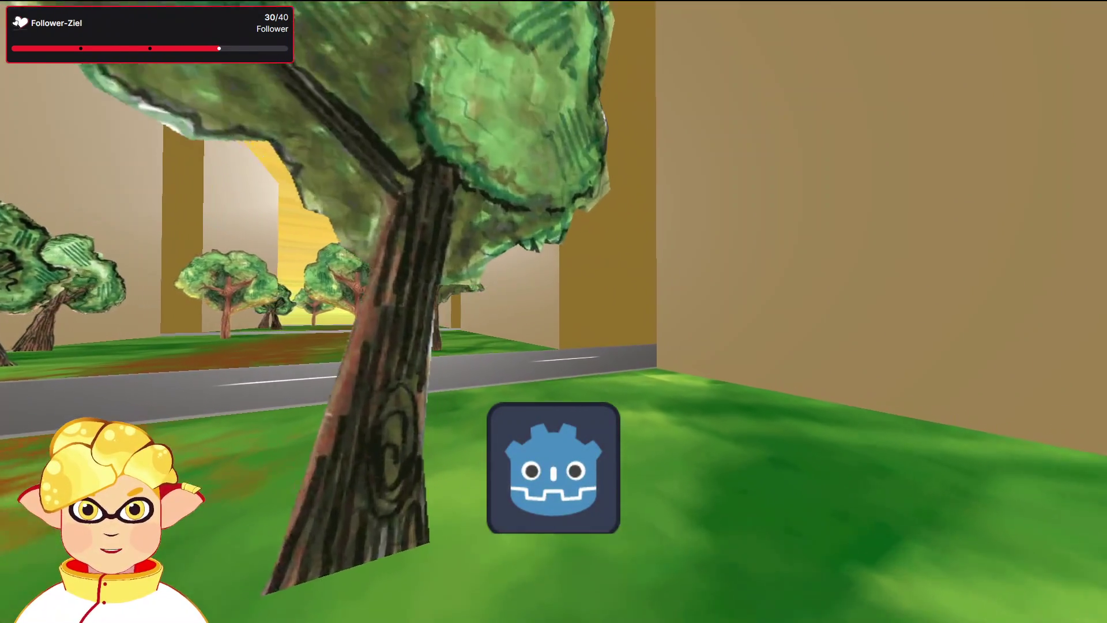
key("w")
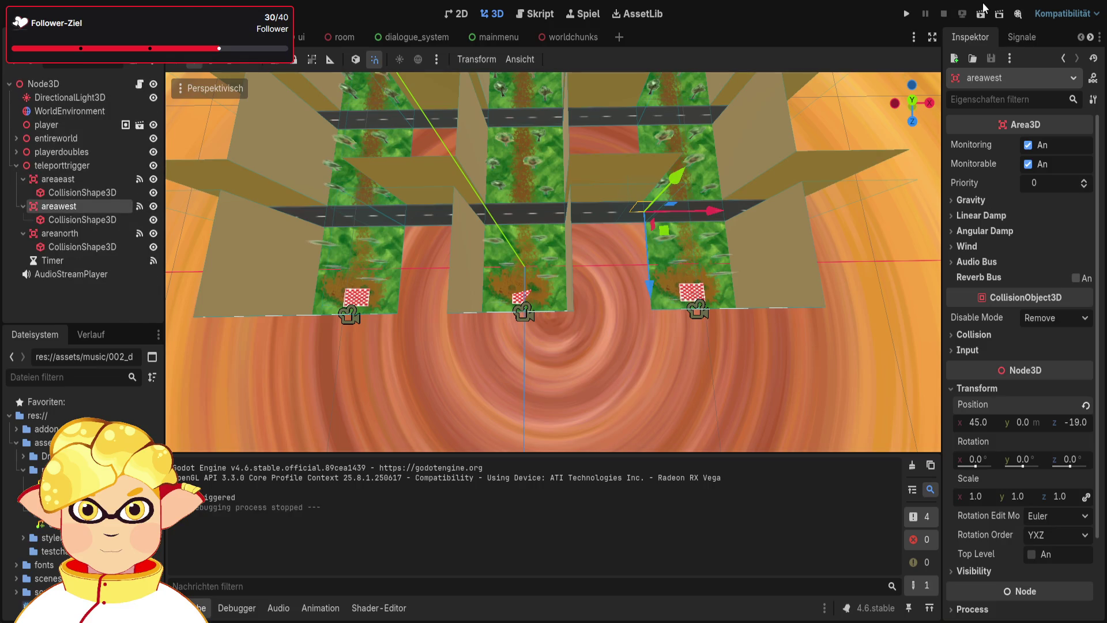
left_click(981, 18)
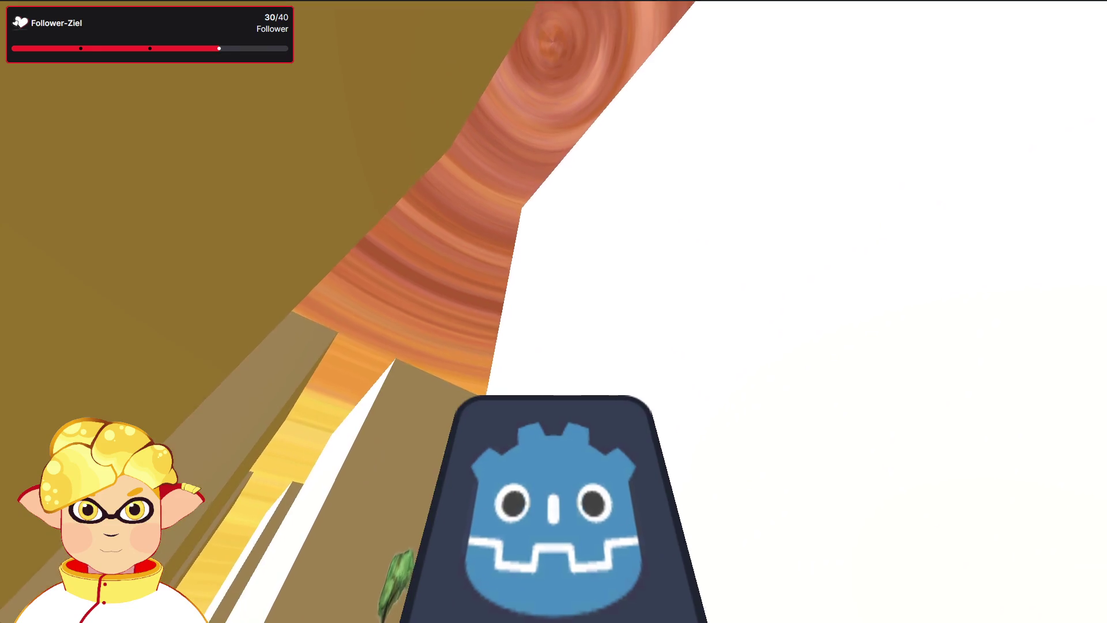
key("F8")
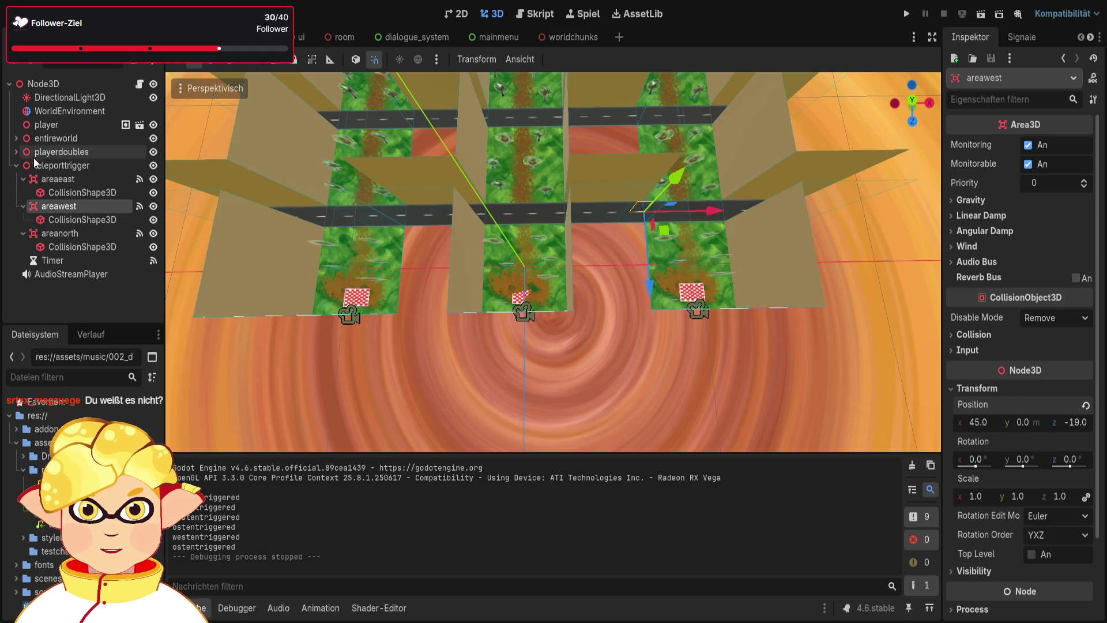
left_click(17, 166)
left_click(16, 138)
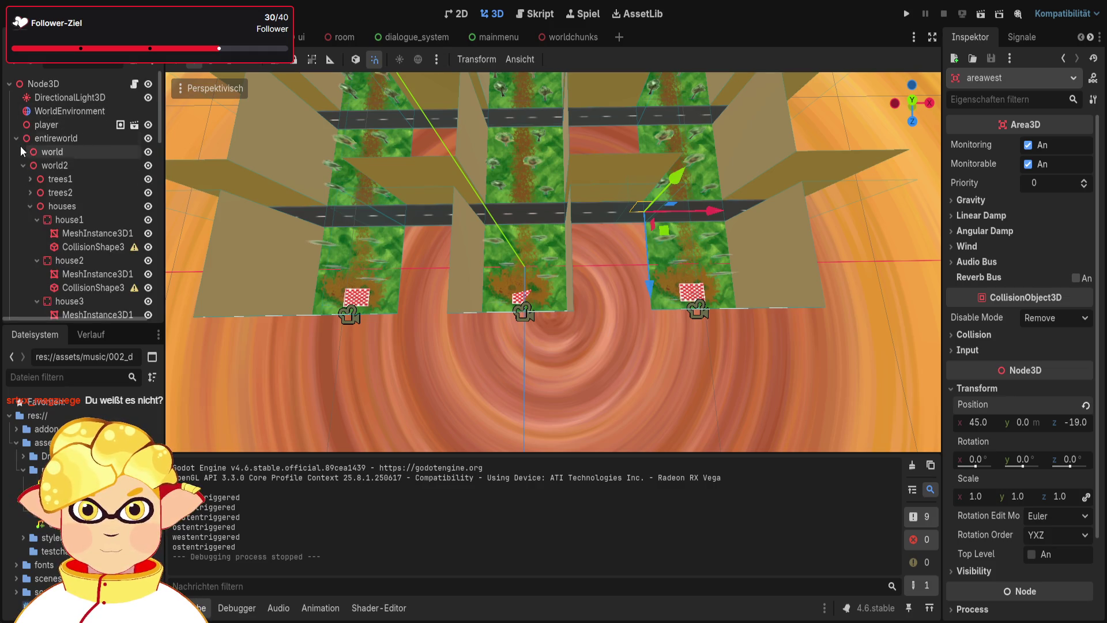
left_click(71, 167)
left_click(88, 206)
left_click(101, 222)
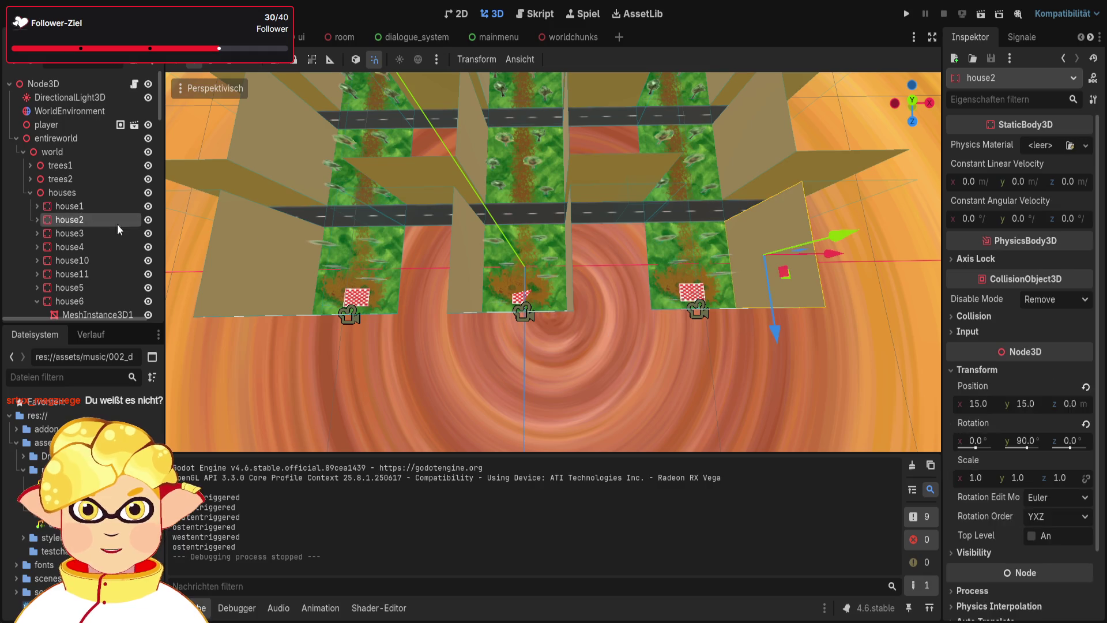
left_click(29, 192)
left_click(29, 192)
left_click(64, 206)
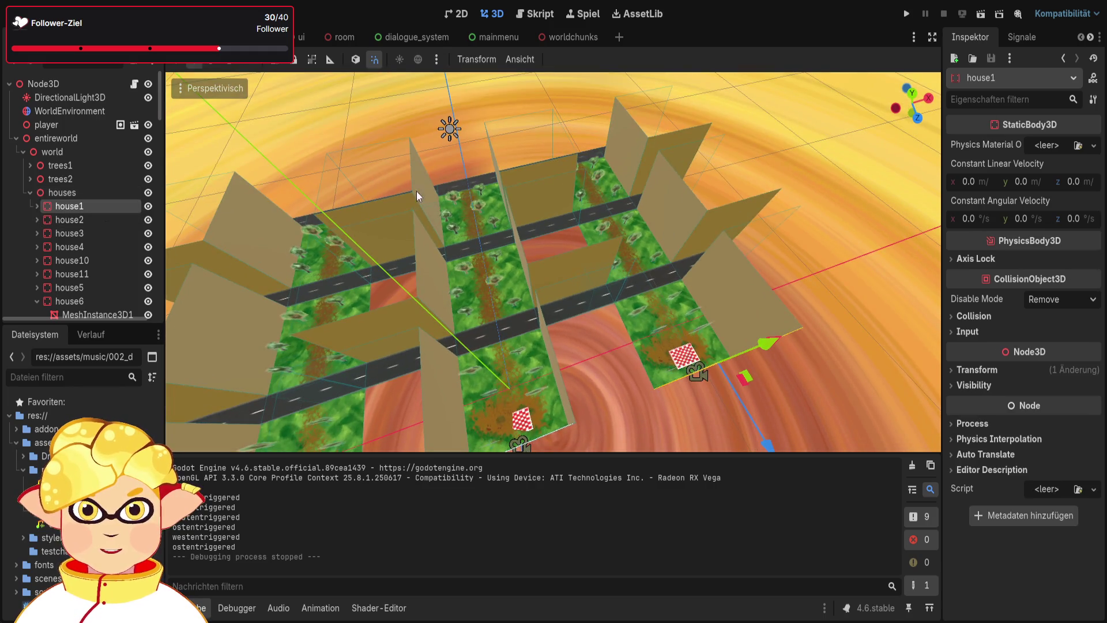
left_click(37, 205)
left_click(73, 222)
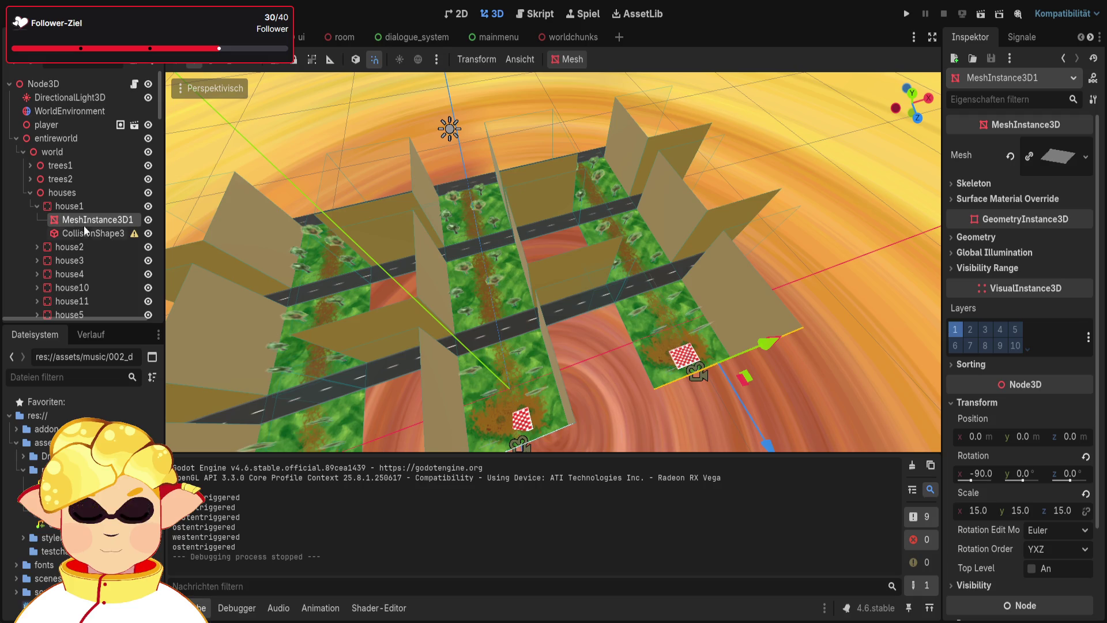
left_click(1065, 162)
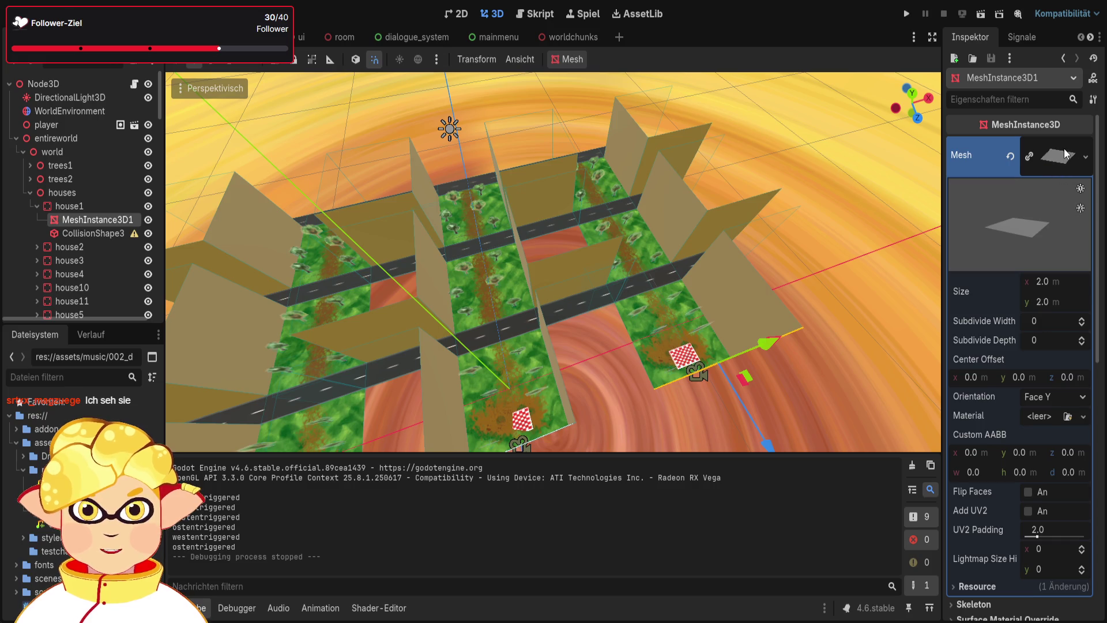
left_click(1065, 158)
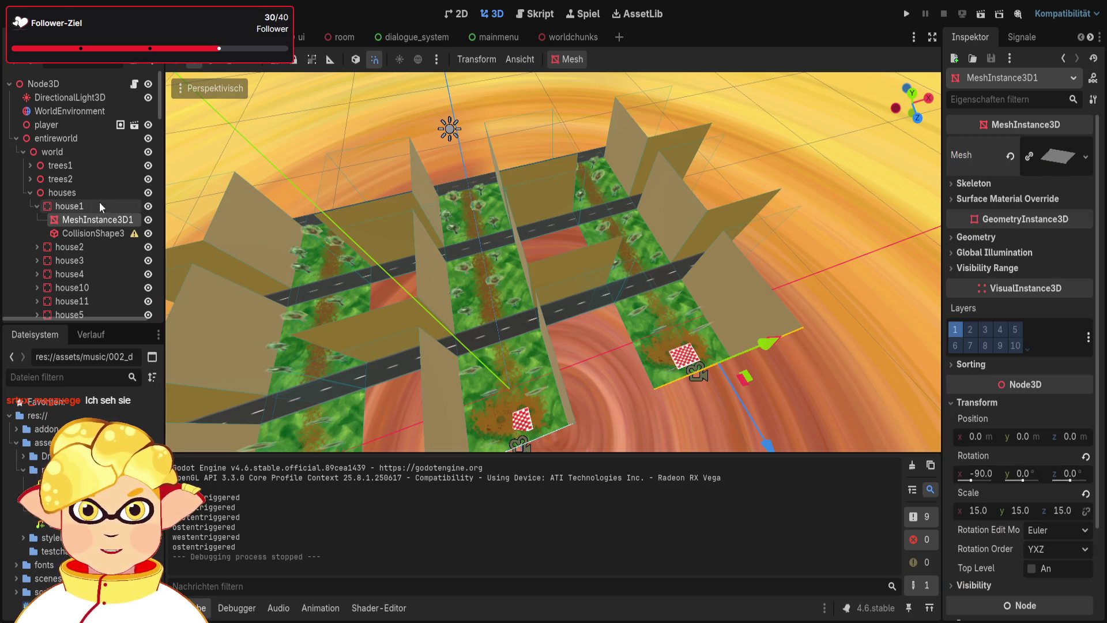
left_click(30, 194)
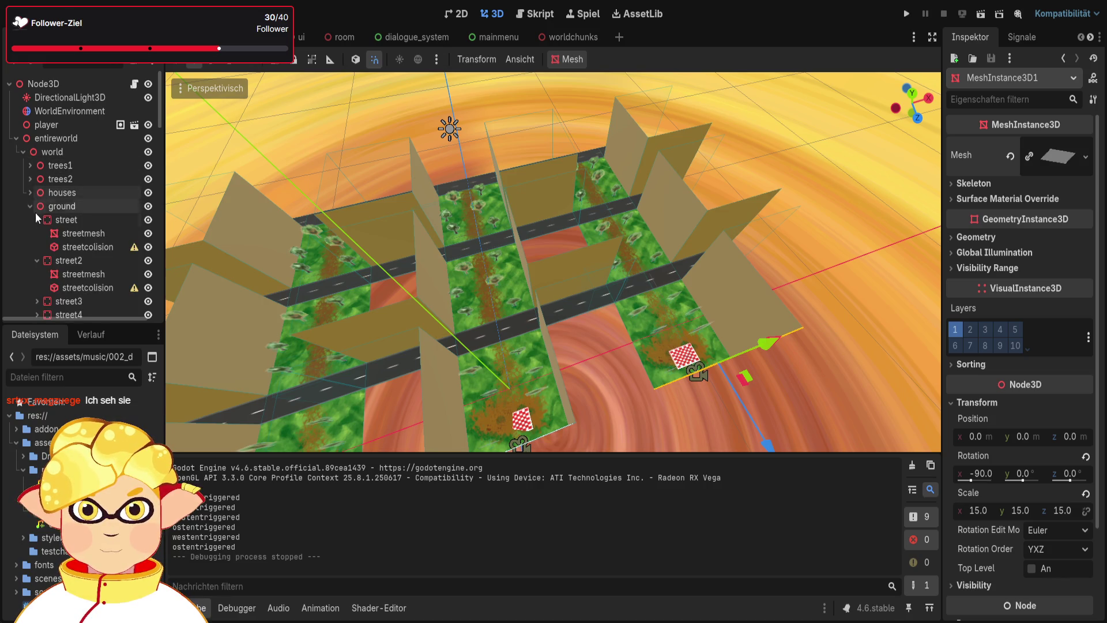
left_click(23, 233)
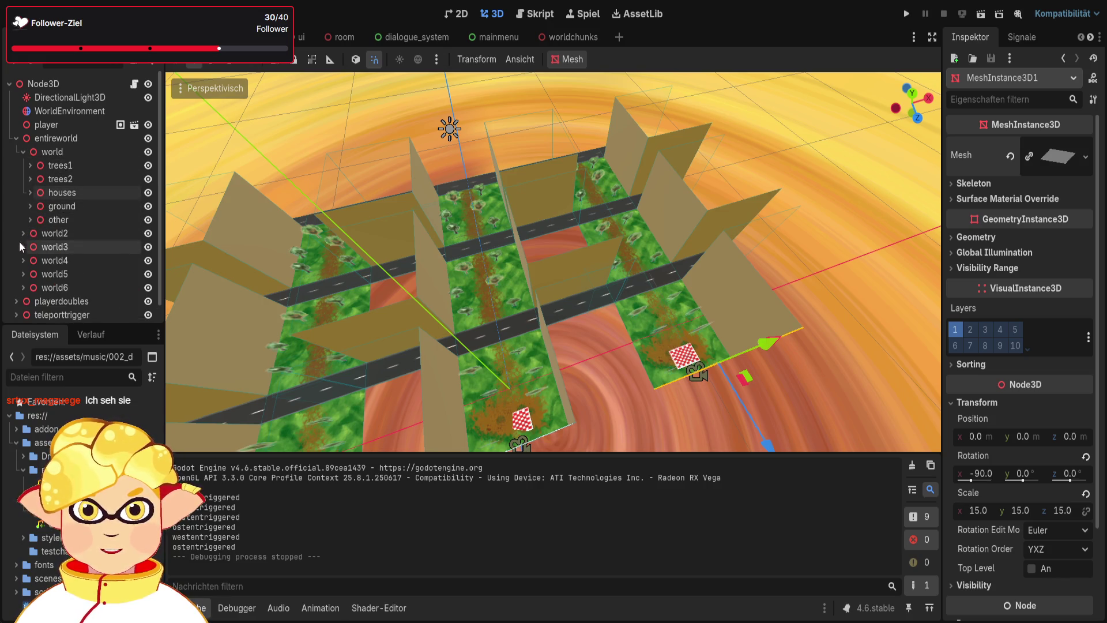
left_click(23, 152)
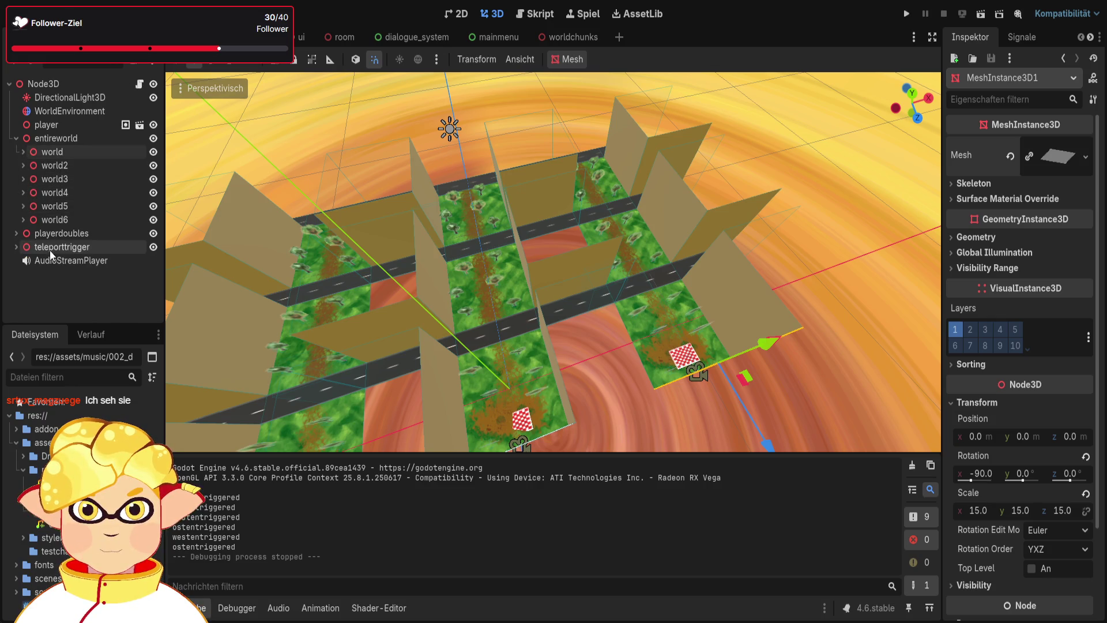
left_click(16, 138)
left_click(105, 245)
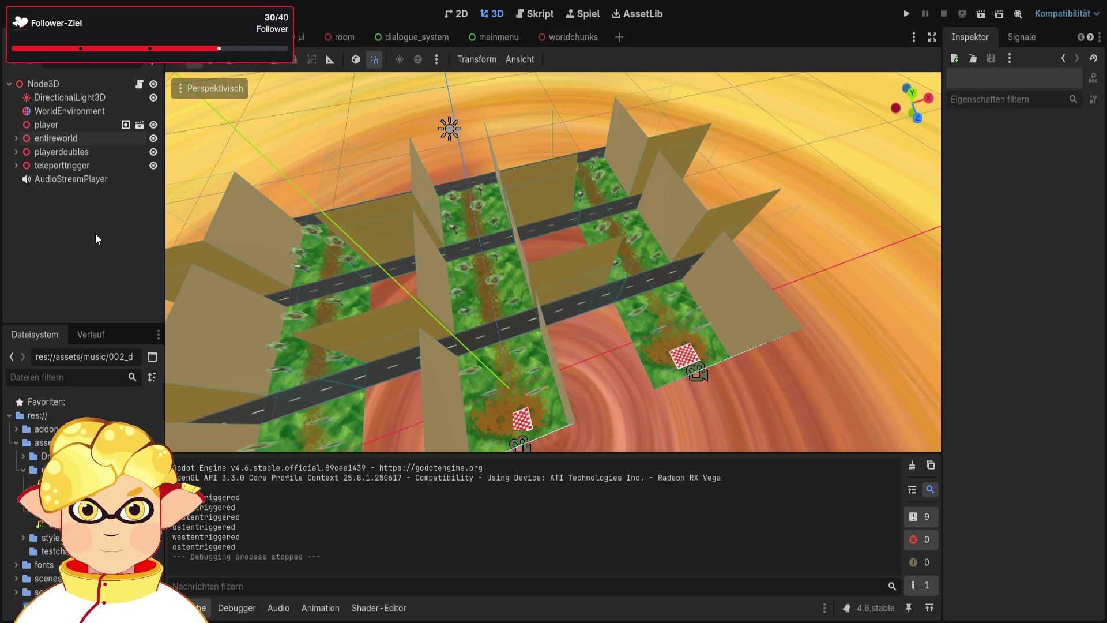
mouse_move(523, 347)
left_mouse_down()
mouse_move(582, 334)
mouse_move(584, 323)
left_mouse_up()
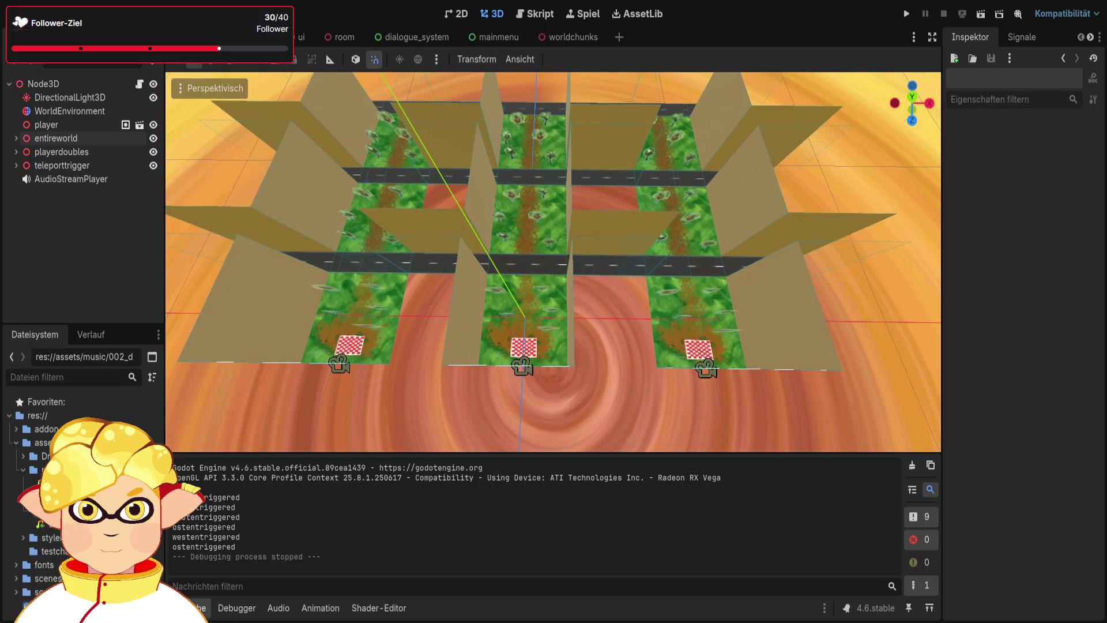
scroll(628, 378, "up", 6)
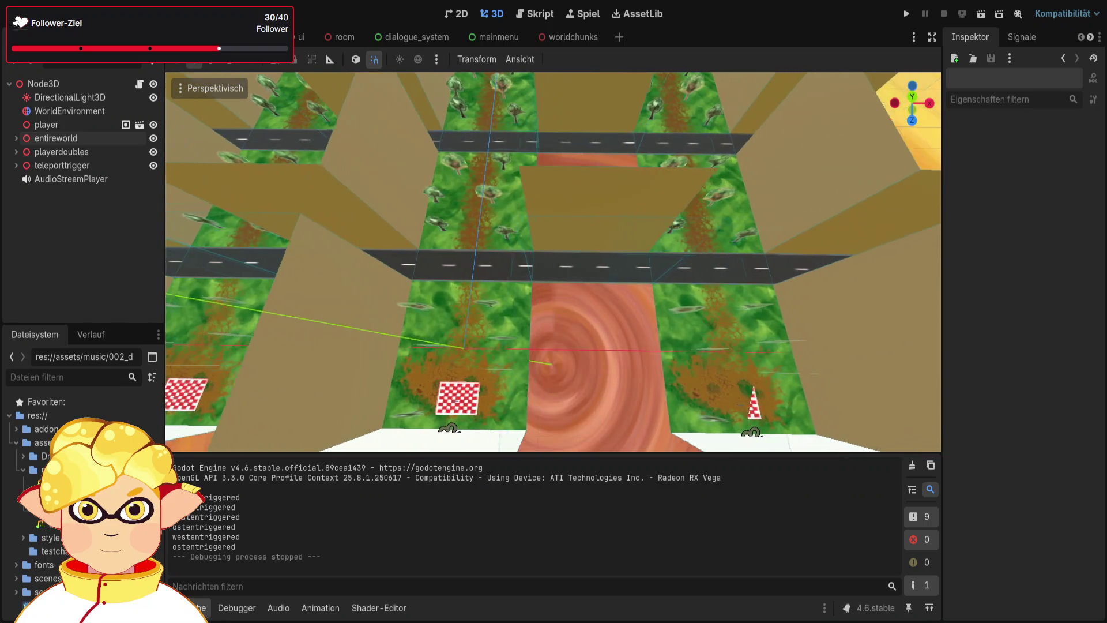
left_click(17, 166)
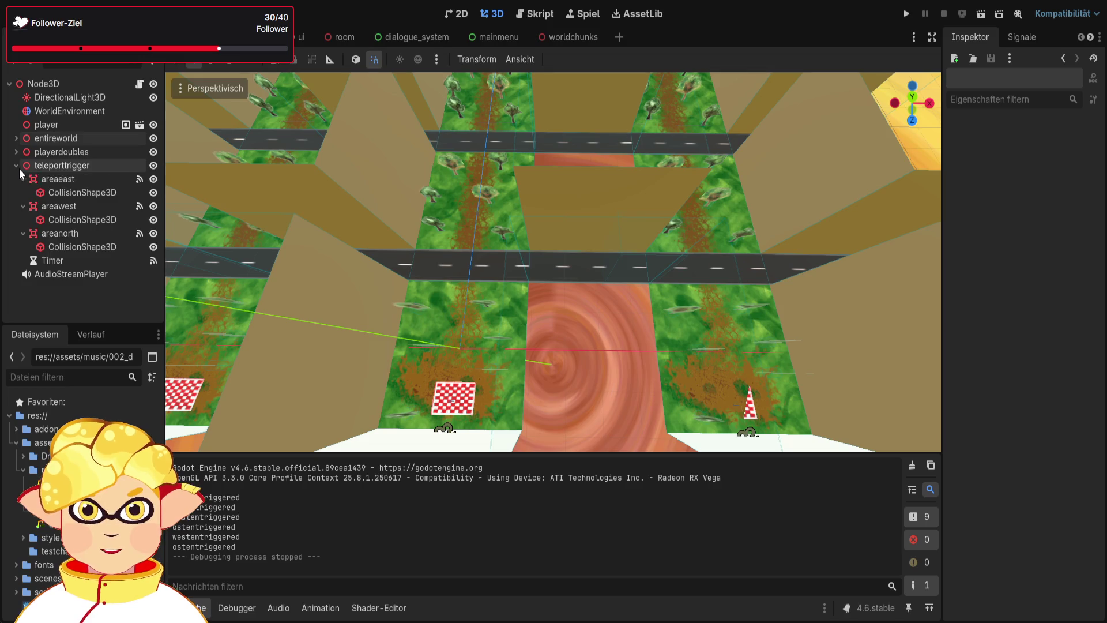
Inspect areaeast's transform and collision shape, then nudge areaeast slightly along the X axis
left_click(36, 181)
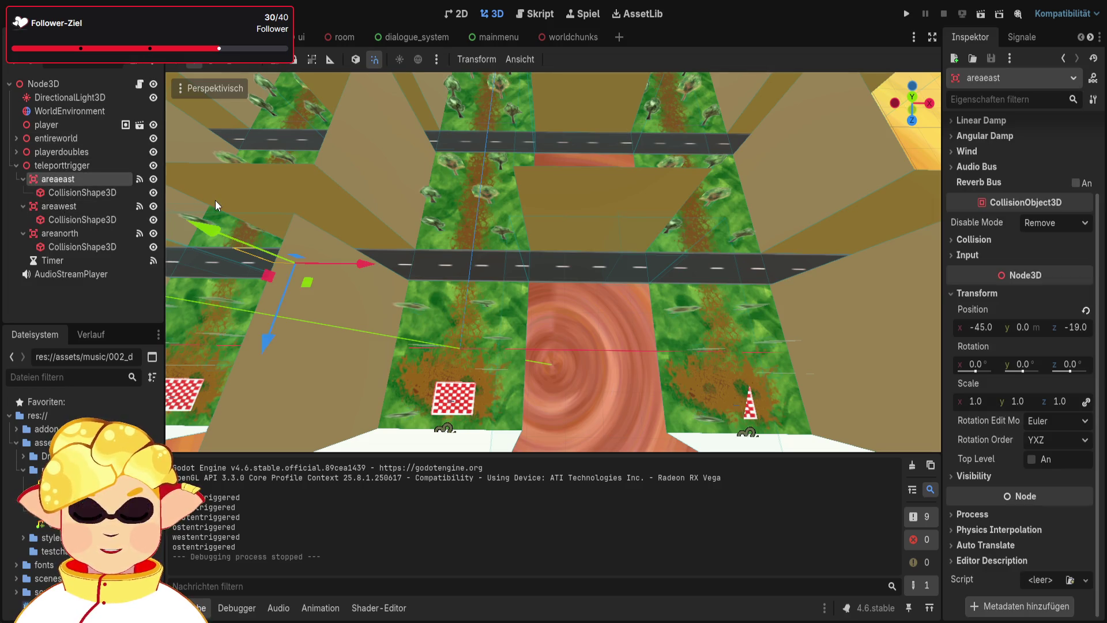
left_click(1076, 329)
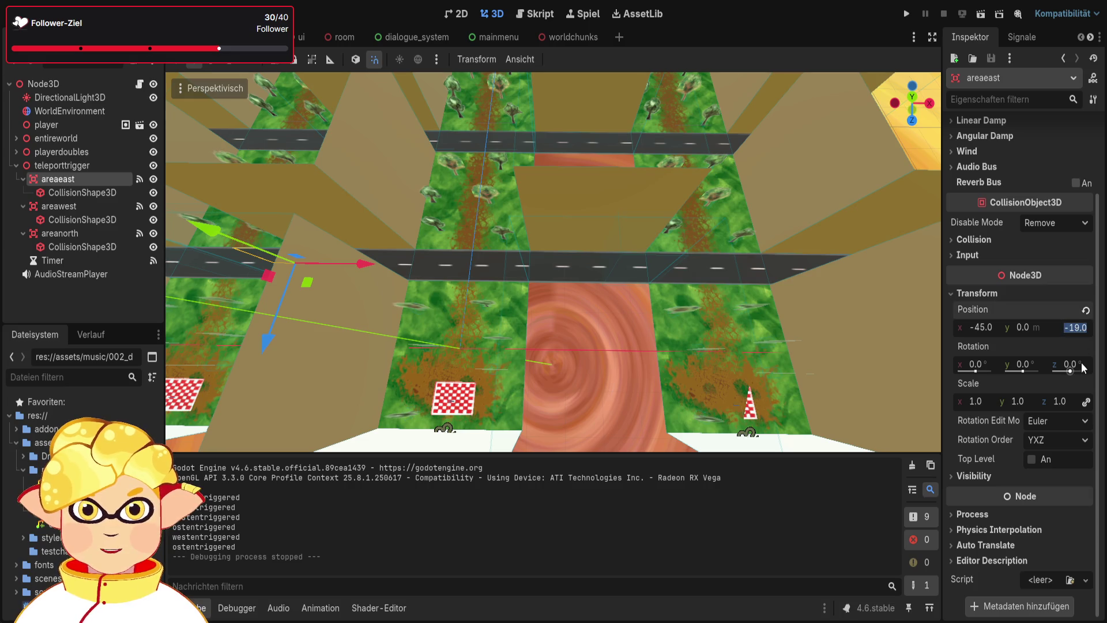
left_click(1050, 294)
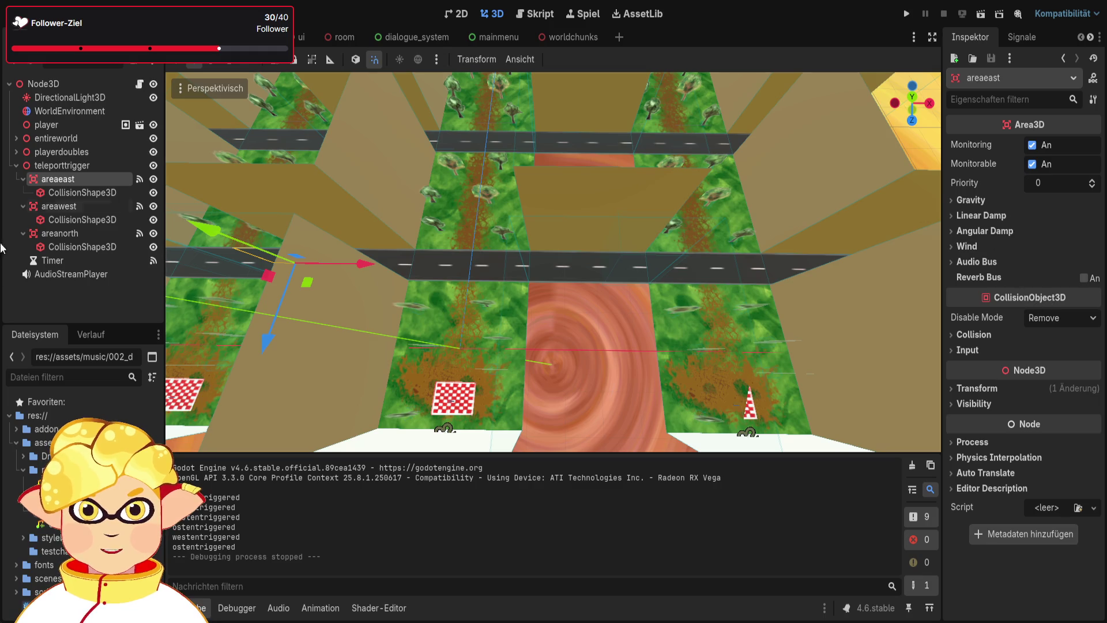
left_click(85, 194)
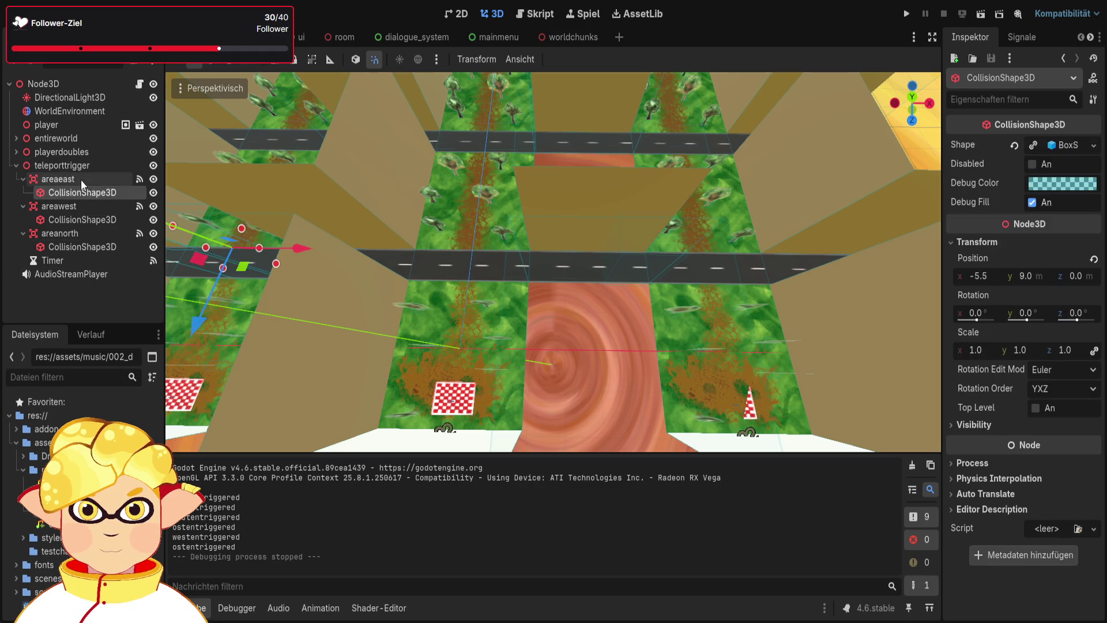
left_click(81, 180)
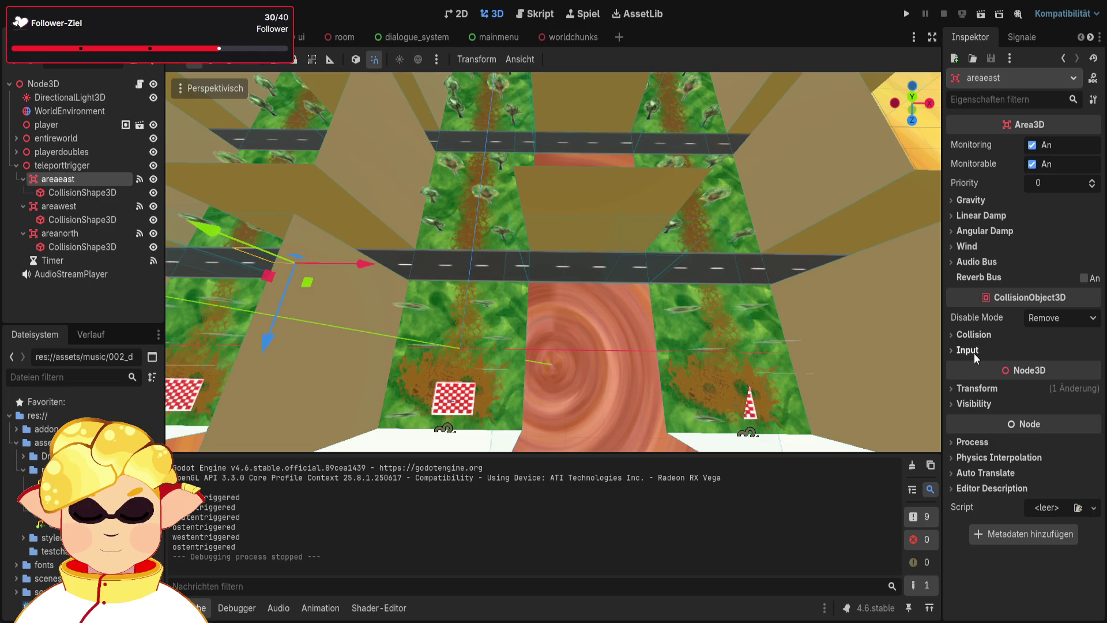
left_click_drag(360, 263, 362, 262)
Open chapter1world.gd and change the east handler's player offset from -40 to +40
left_click(529, 14)
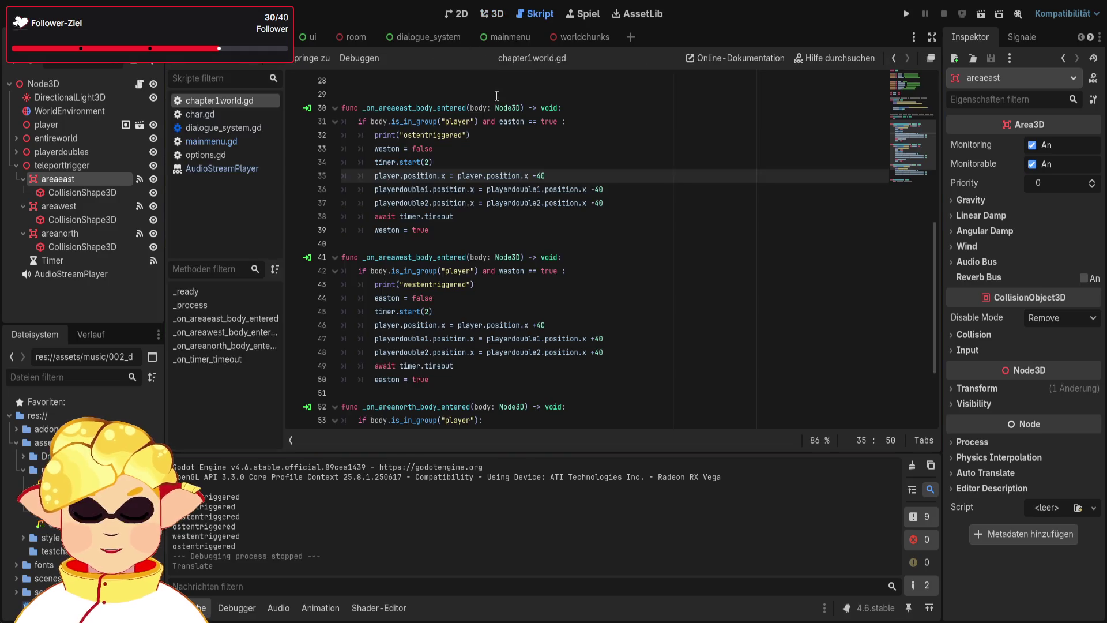
scroll(463, 150, "down", 4)
scroll(463, 150, "up", 4)
scroll(463, 151, "up", 1)
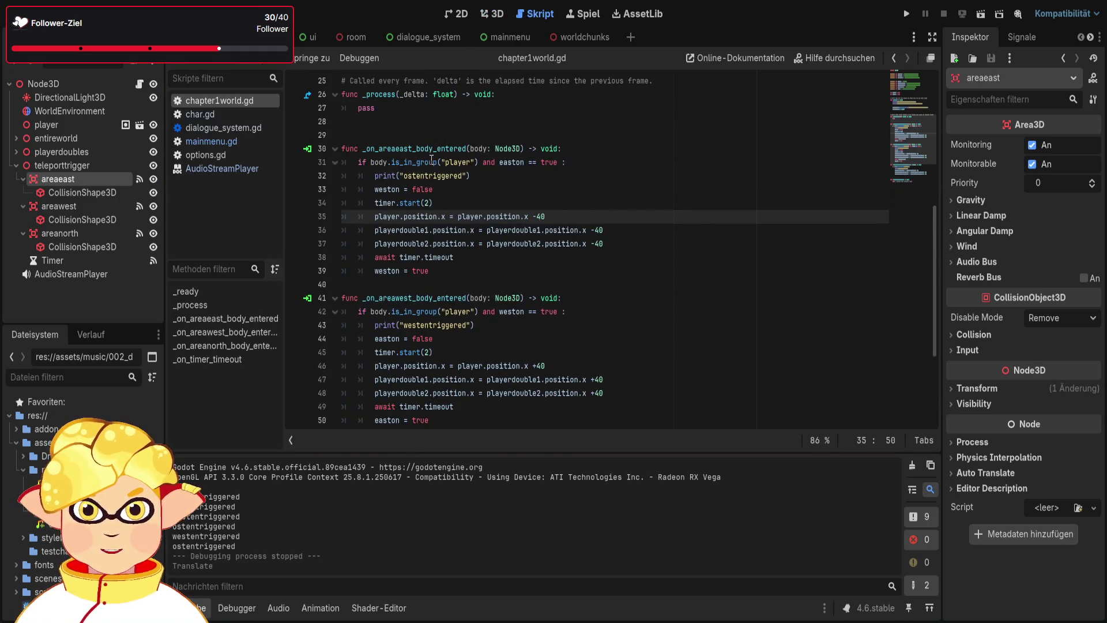
left_click(412, 148)
left_click(538, 216)
key("BackSpace")
type("+")
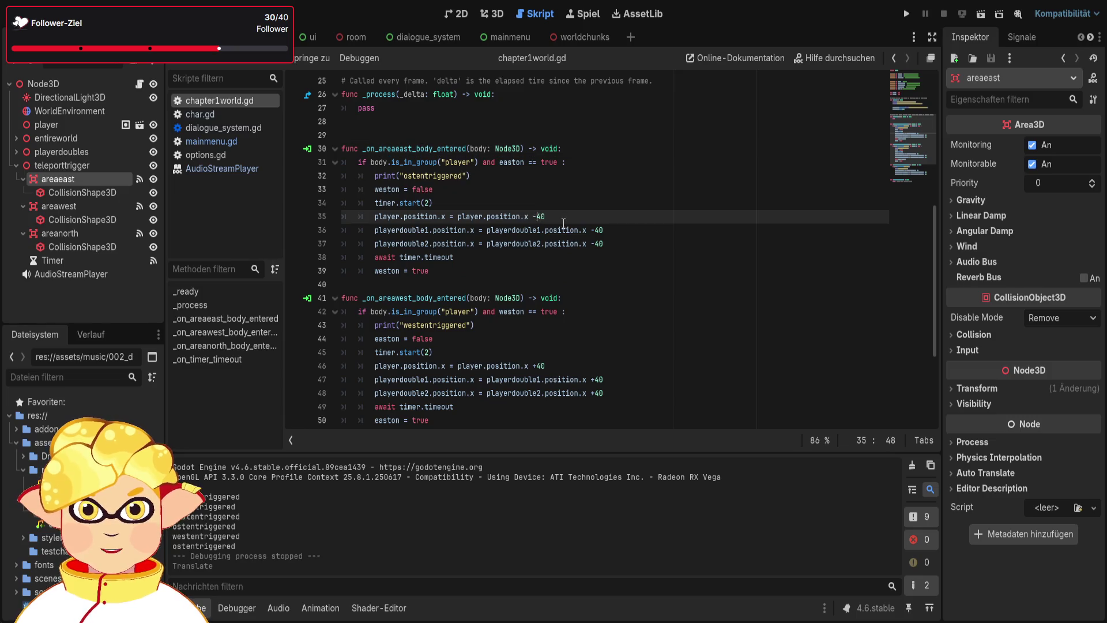
Make both player doubles' east offsets +40 too, undoing an accidental line join
left_click(597, 230)
key("BackSpace")
type("+")
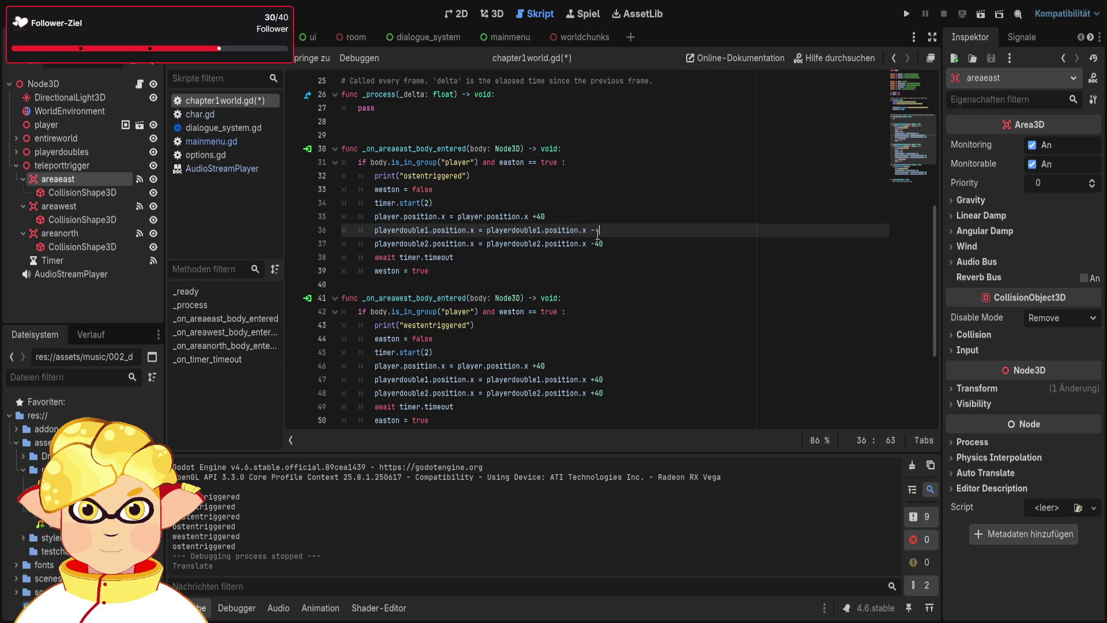
key("Delete")
key("ctrl+z")
key("ctrl+z")
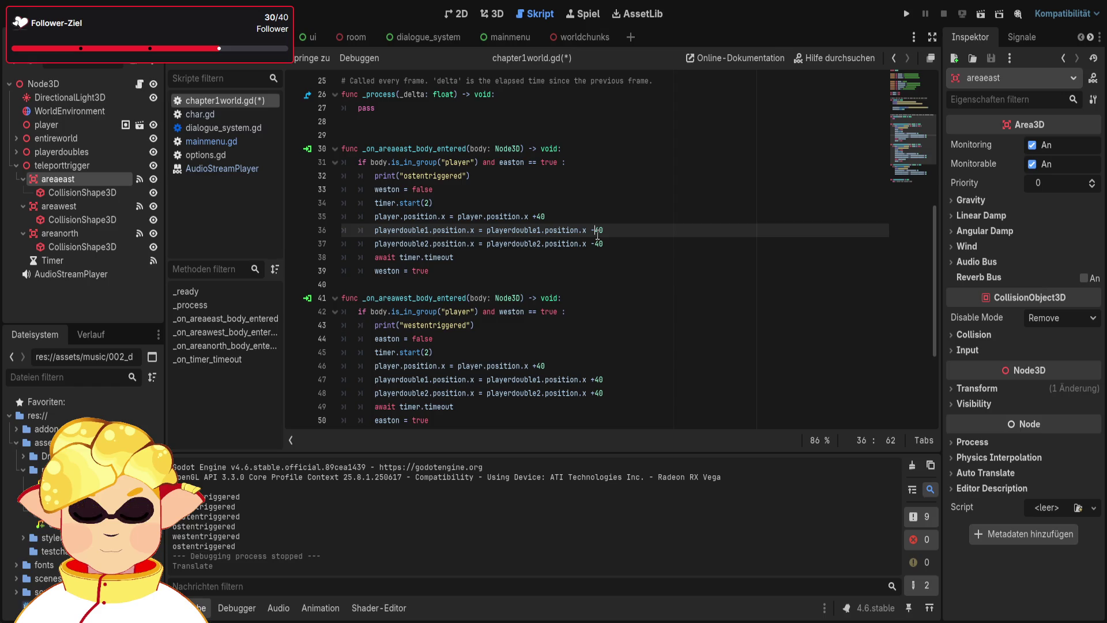
key("BackSpace")
type("+")
key("Down")
key("BackSpace")
type("+")
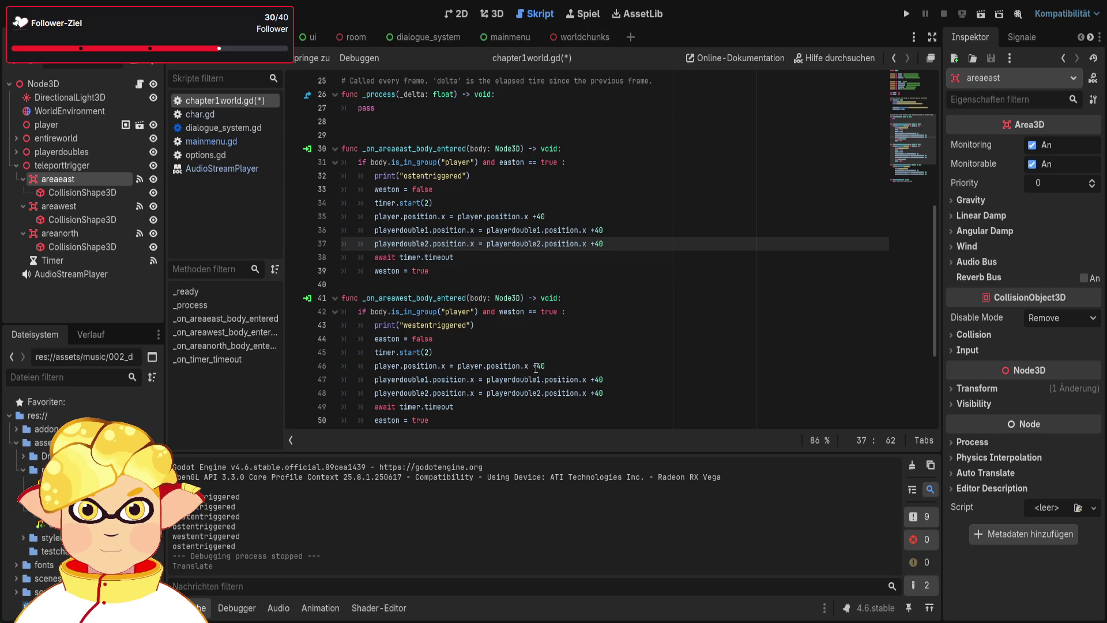
Flip the west handler's player and both doubles' offsets to -40, then test-run and stop
left_click(535, 367)
key("BackSpace")
type("-")
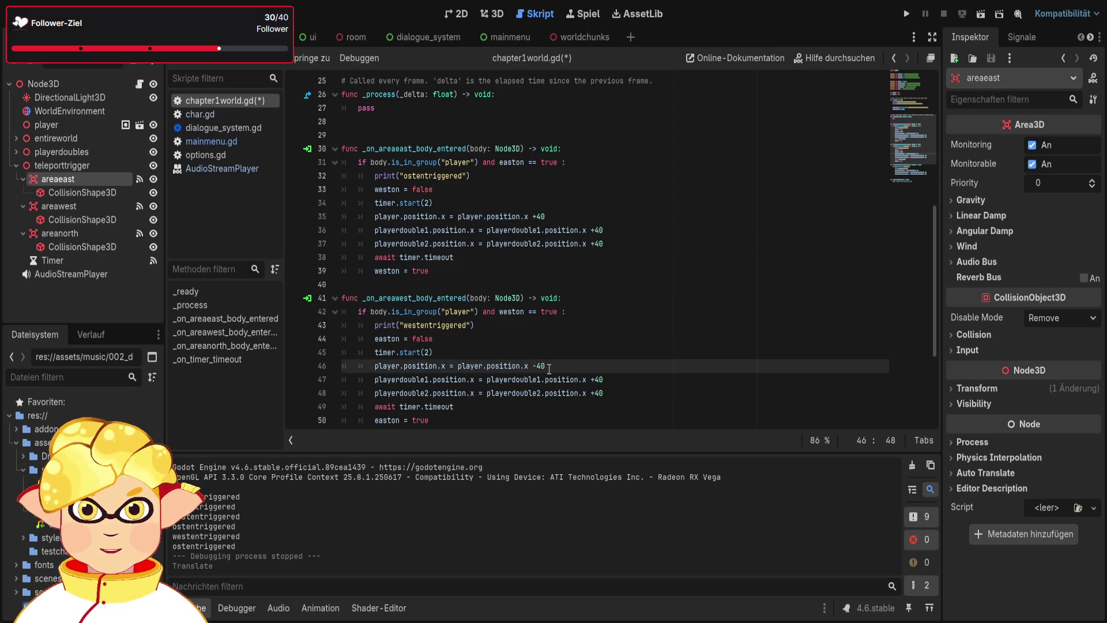
left_click(594, 380)
key("BackSpace")
type("-")
key("Down")
key("BackSpace")
type("-")
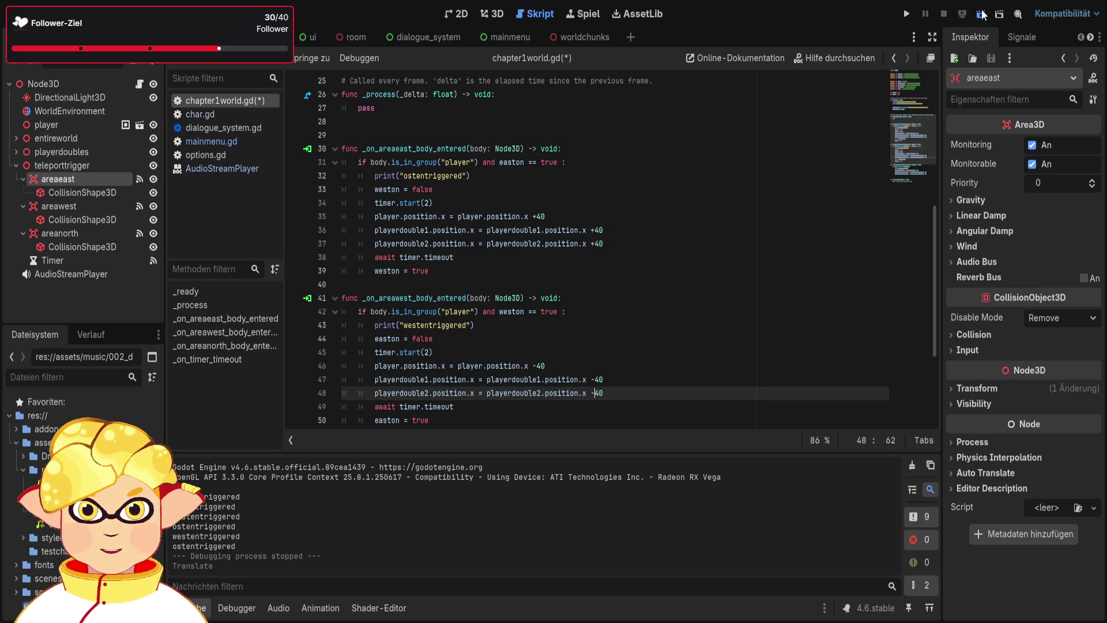
left_click(981, 14)
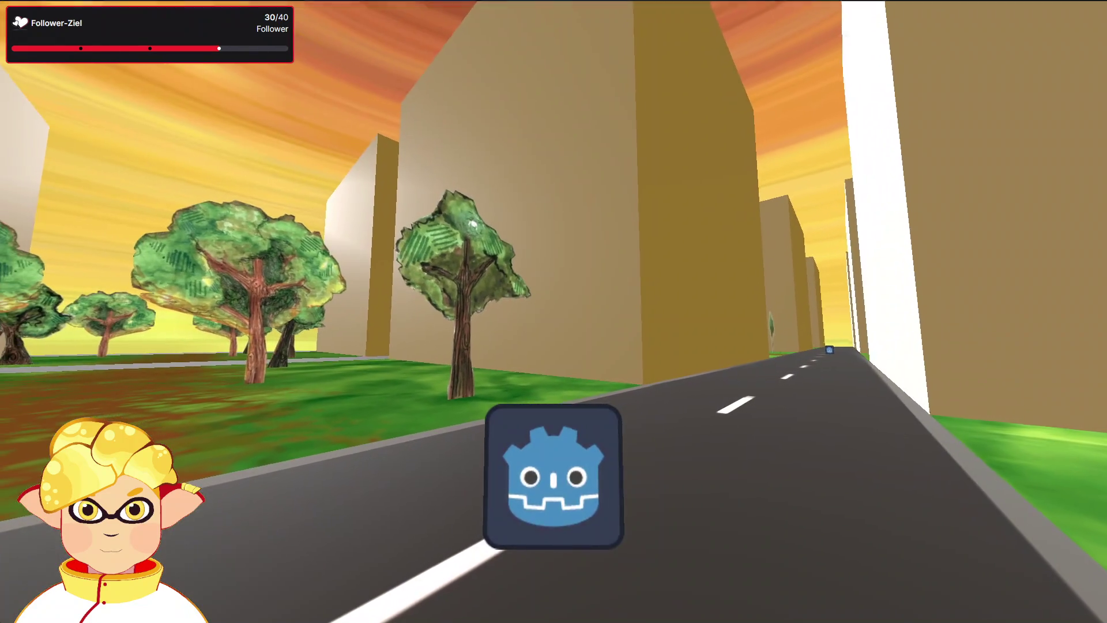
key("F8")
left_click(670, 318)
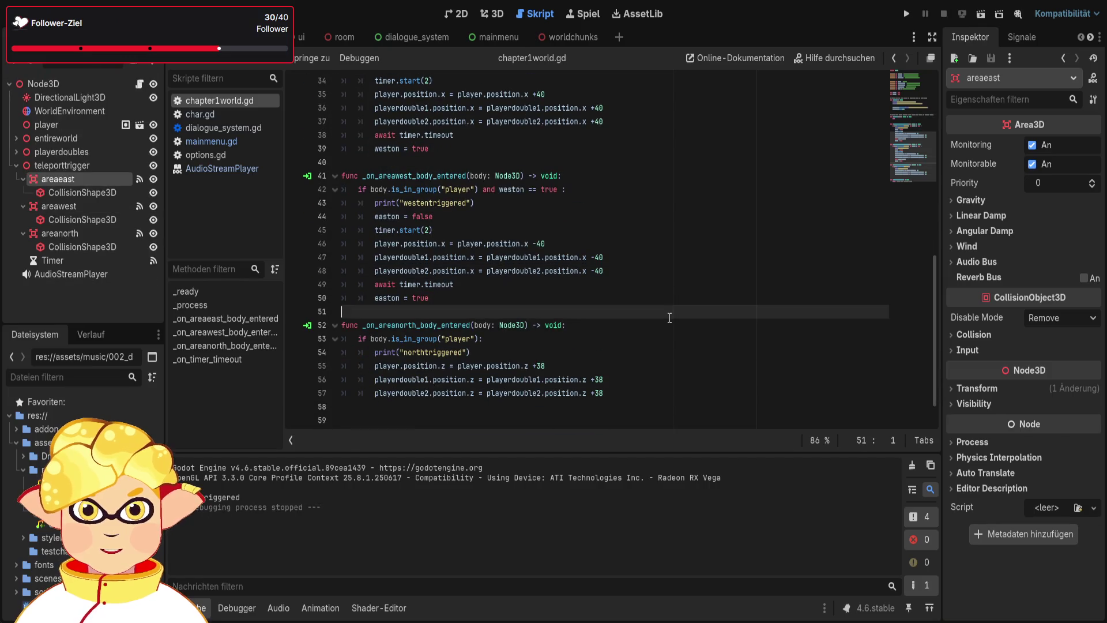
Undo the offset sign edits, test-run the scene again, and select the east handler function
key("ctrl+z")
key("ctrl+z")
key("ctrl+z")
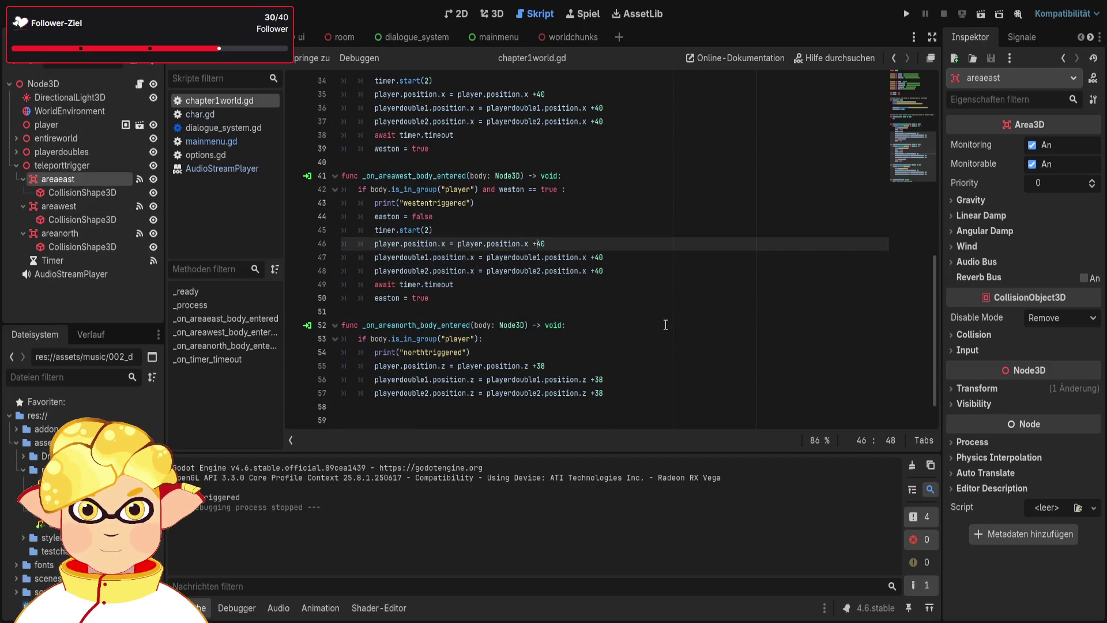
key("ctrl+z")
key("ctrl+z")
key("ctrl+z")
key("ctrl+z")
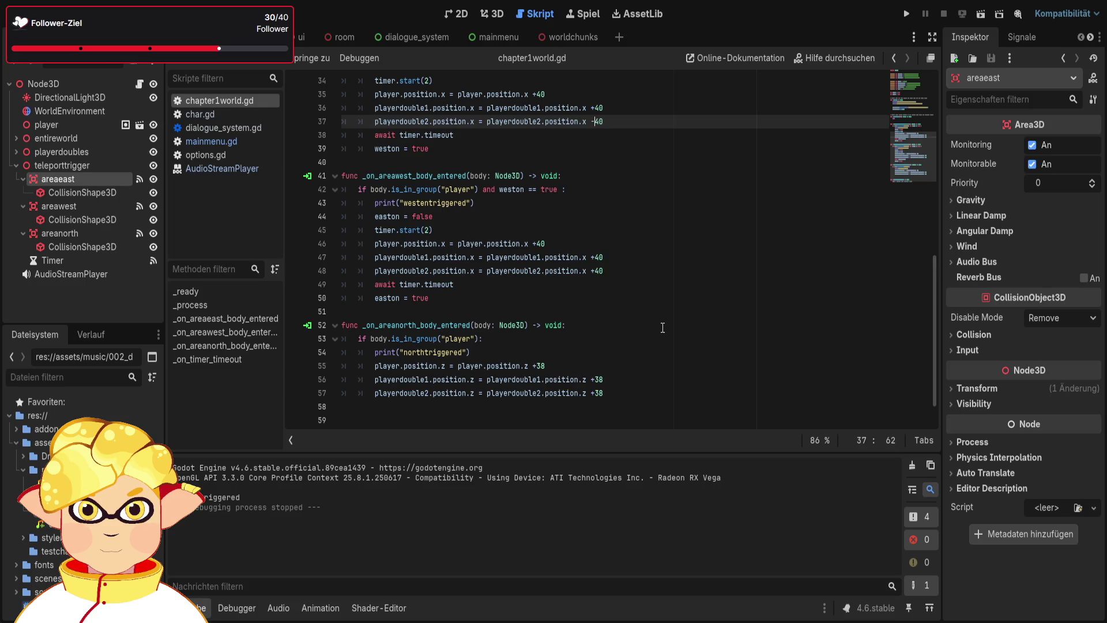
left_click(664, 329)
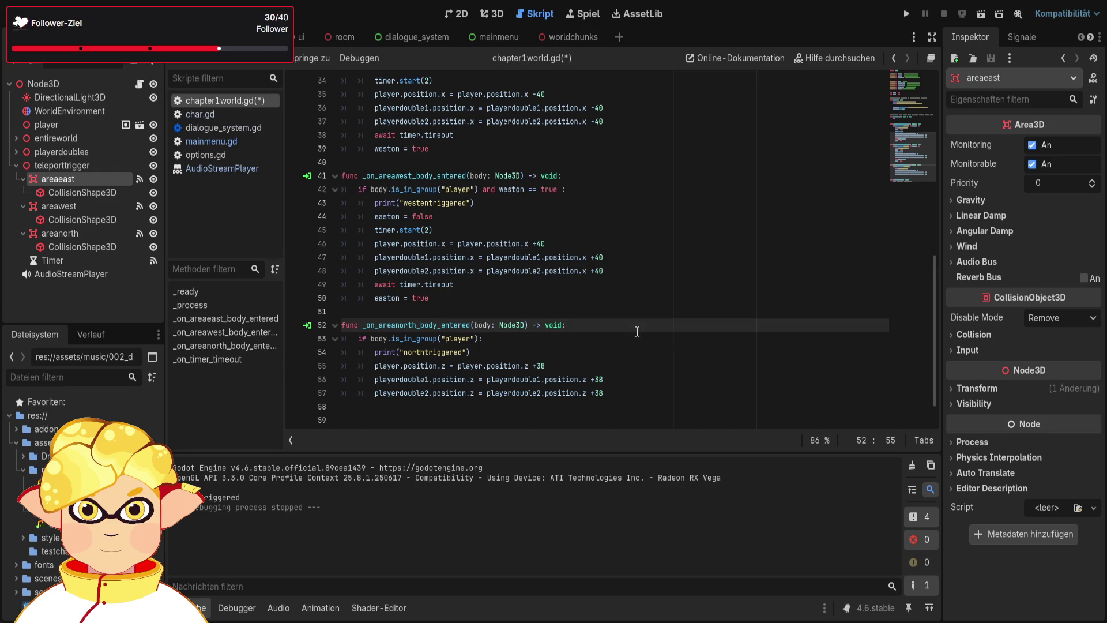
left_click(980, 15)
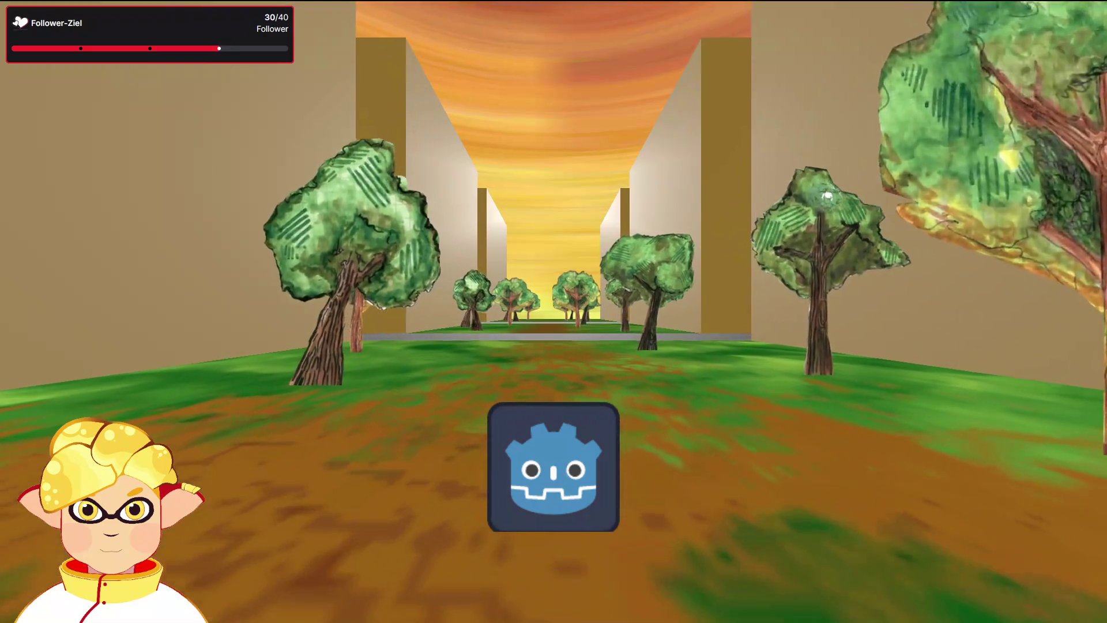
key("alt+F4")
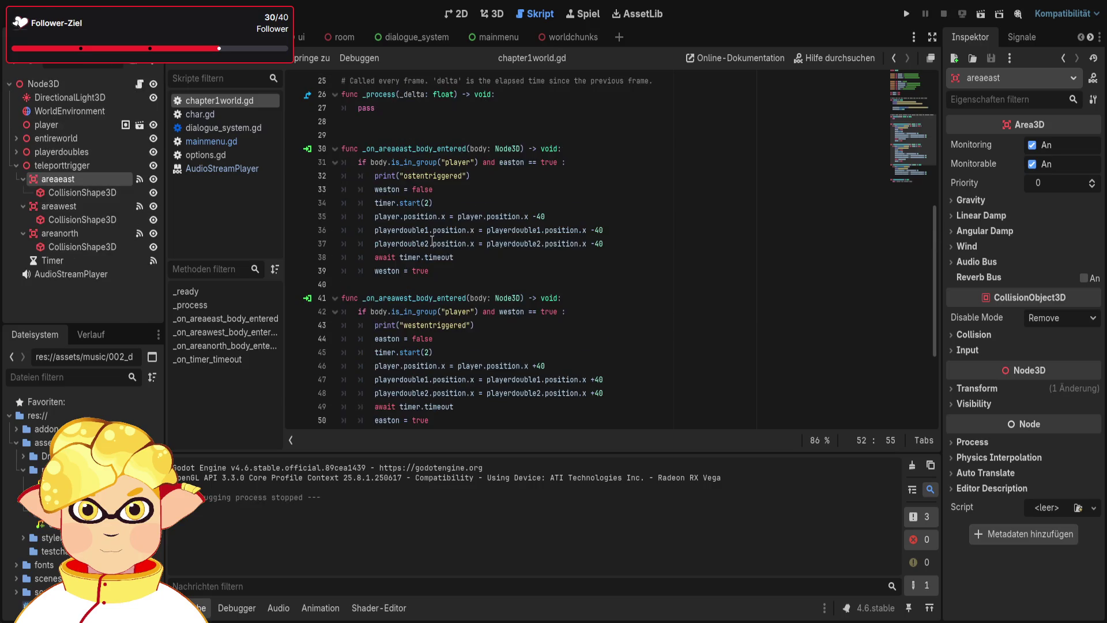
mouse_move(341, 147)
left_mouse_down()
mouse_move(501, 282)
mouse_move(511, 398)
mouse_move(577, 351)
mouse_move(628, 350)
mouse_move(606, 257)
left_mouse_up()
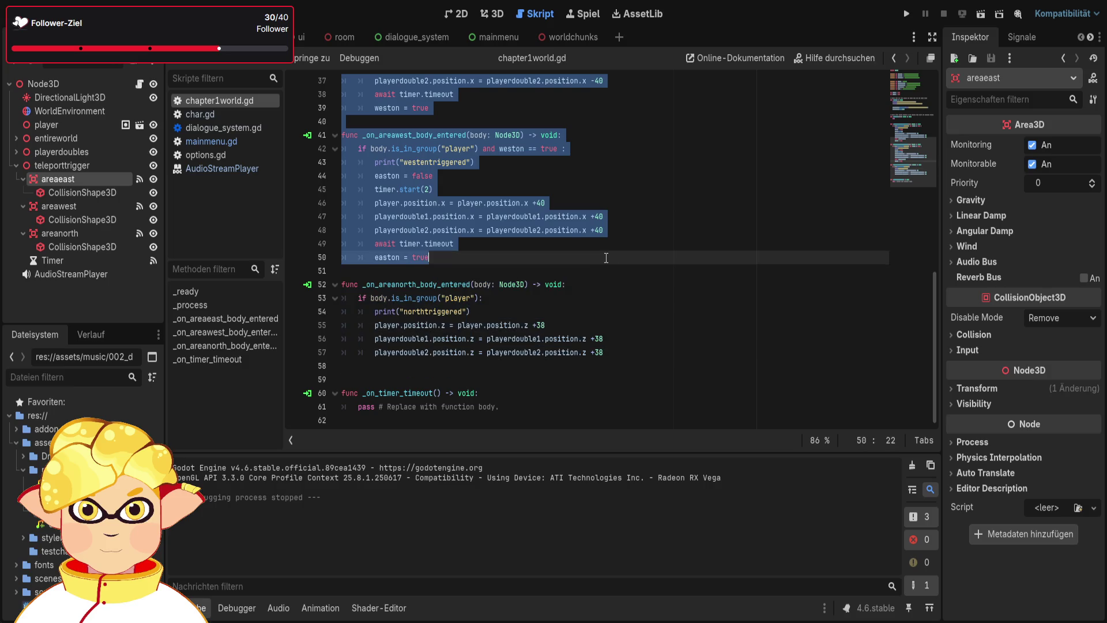
Clear the current selection and press Ctrl+A to select all of chapter1world.gd
left_click(615, 385)
key("ctrl+a")
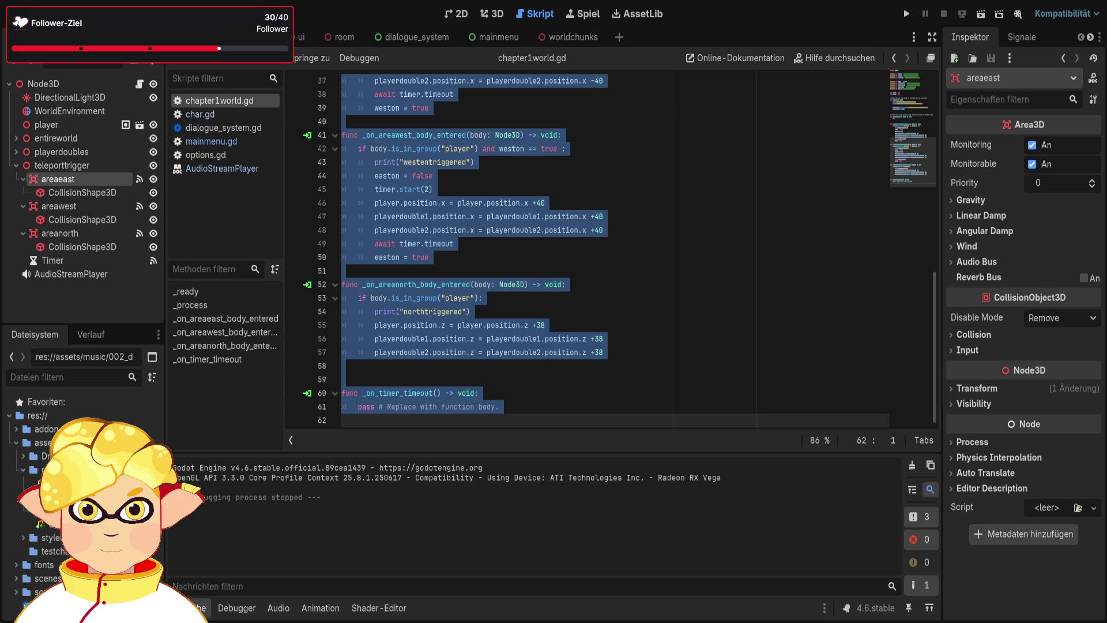
Replace the easton and weston variable declarations with var can_teleport
scroll(458, 209, "up", 2)
scroll(457, 208, "up", 10)
left_click(463, 211)
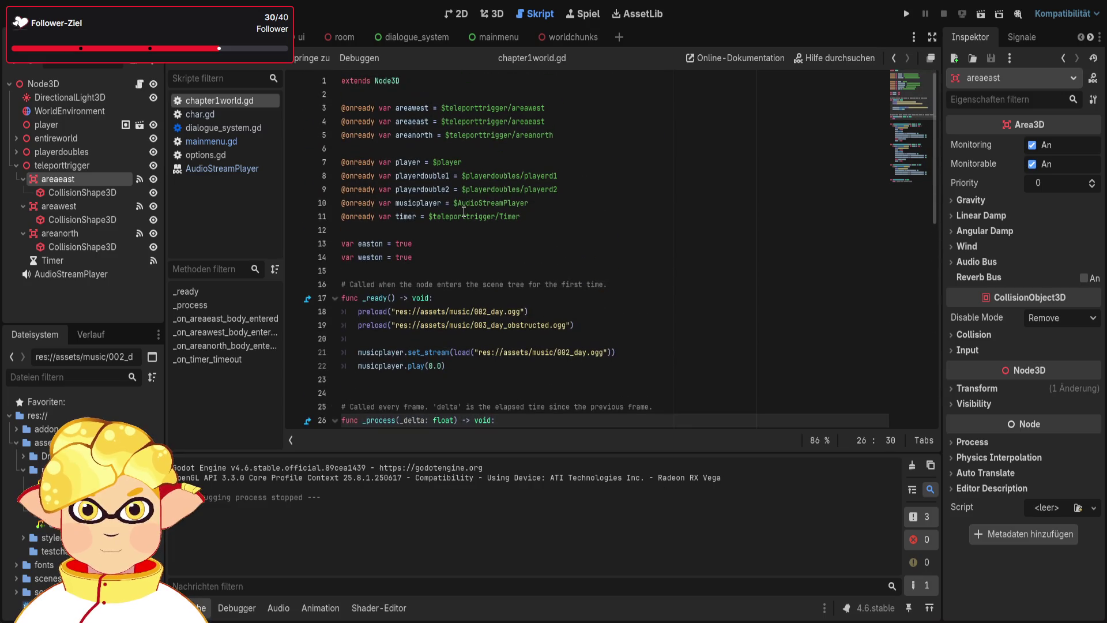
left_click_drag(443, 257, 341, 244)
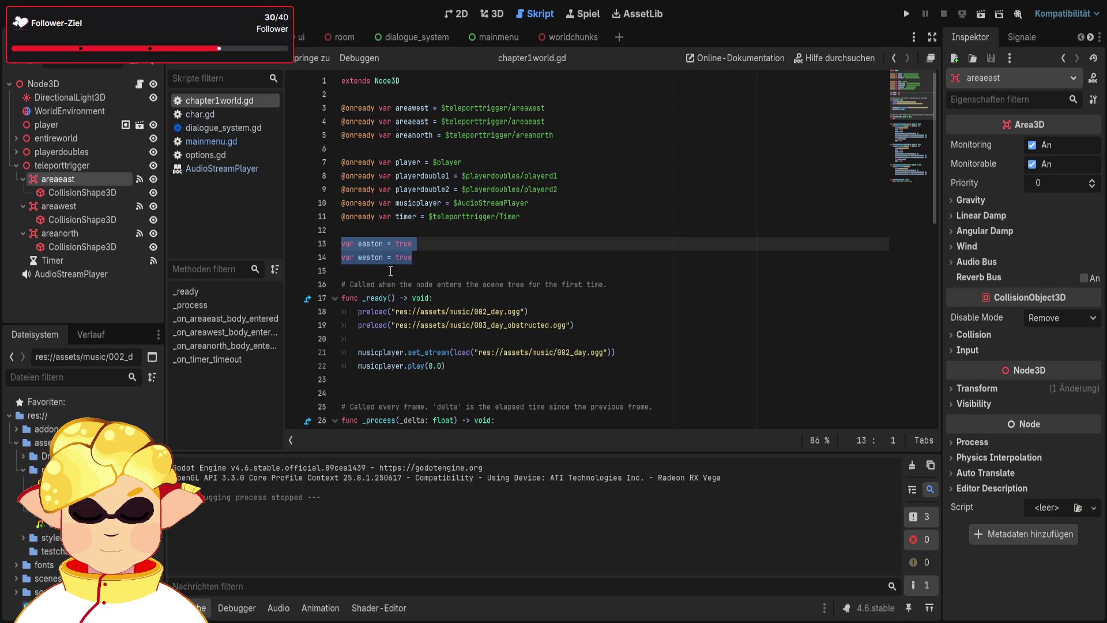
type("var can_teleport")
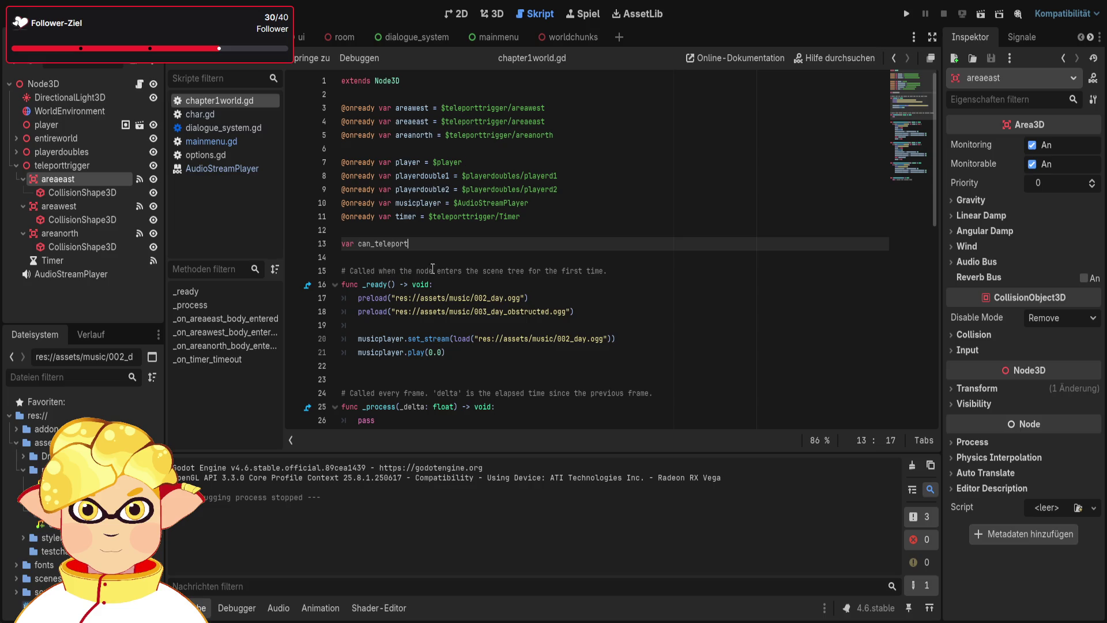
Remove the west handler's easton lines and await, and make it check can_teleport == true
scroll(468, 243, "down", 1)
left_click(468, 243)
scroll(597, 263, "down", 10)
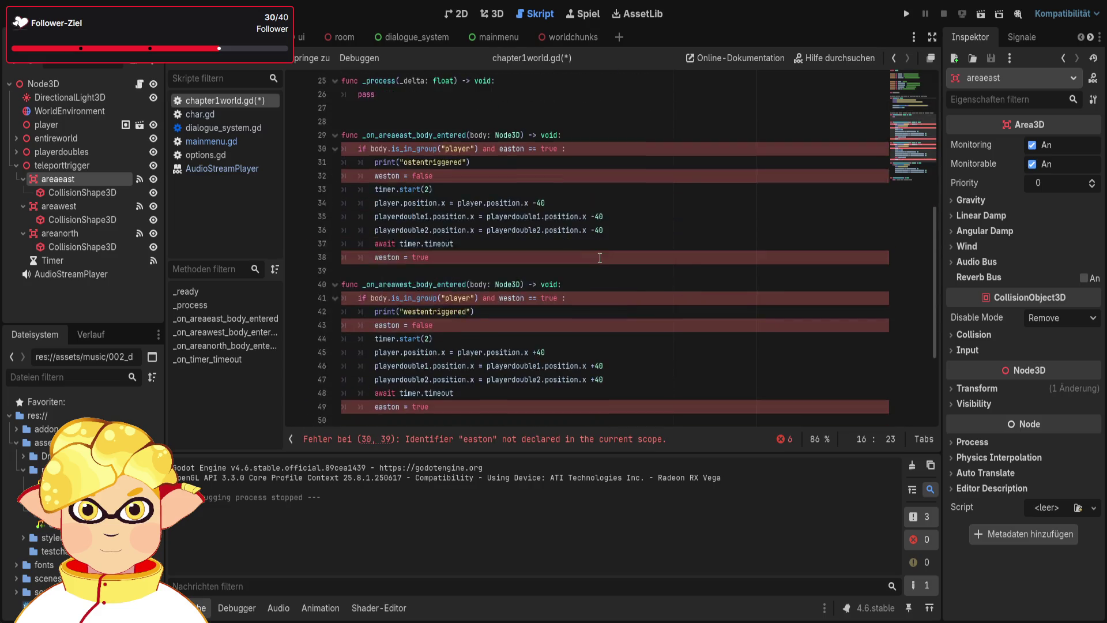
scroll(568, 342, "up", 1)
left_click(500, 330)
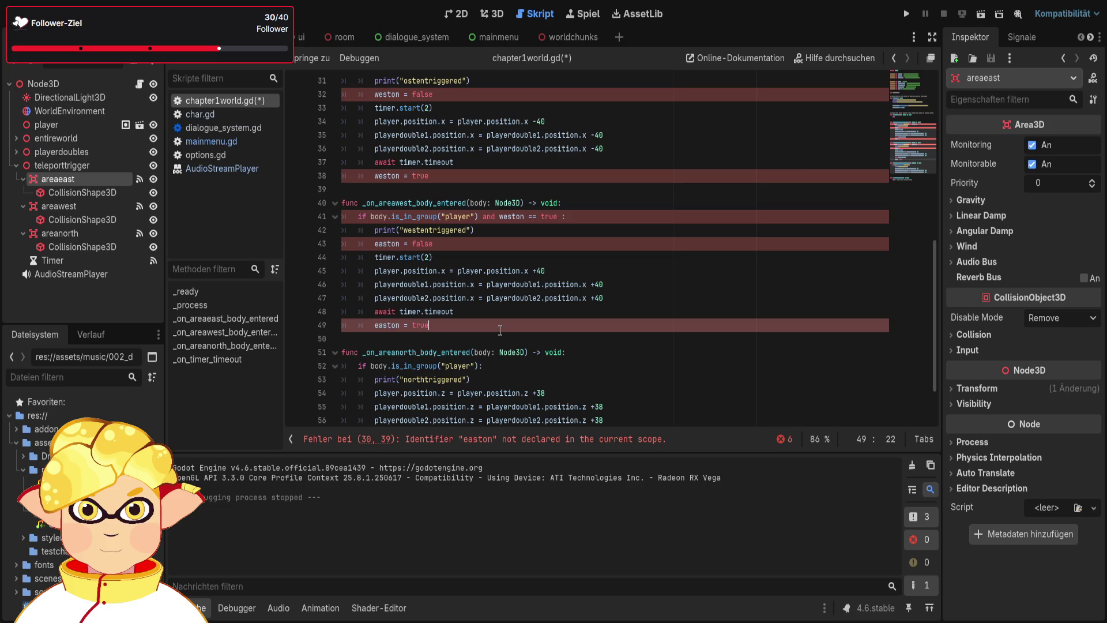
left_click_drag(461, 330, 324, 327)
key("BackSpace")
key("BackSpace")
left_click_drag(456, 311, 332, 311)
key("BackSpace")
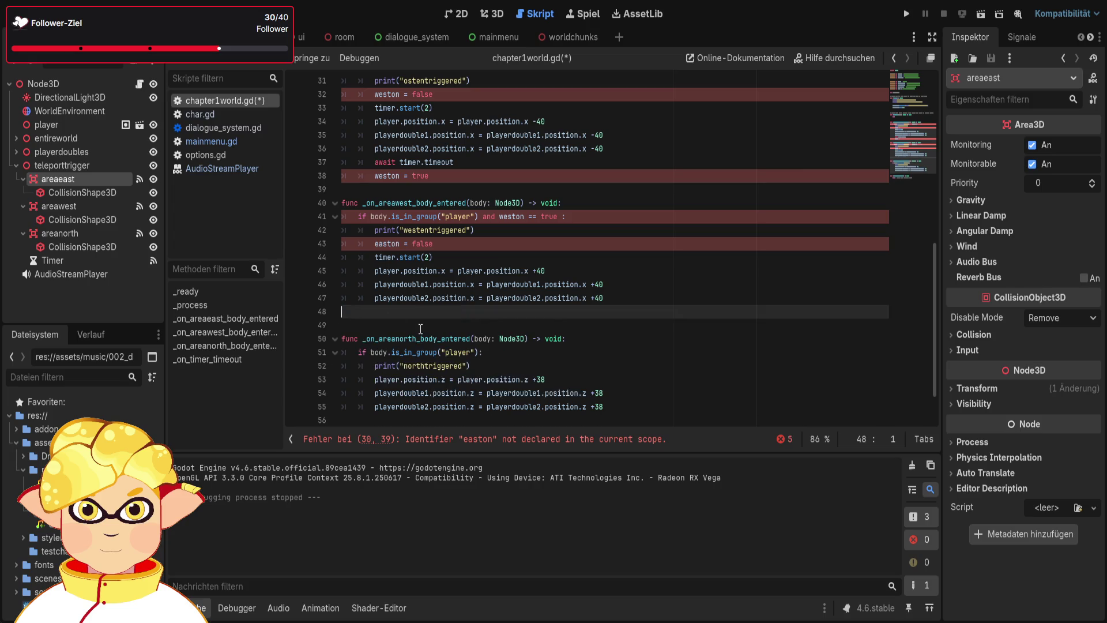
left_click_drag(468, 245, 363, 250)
key("BackSpace")
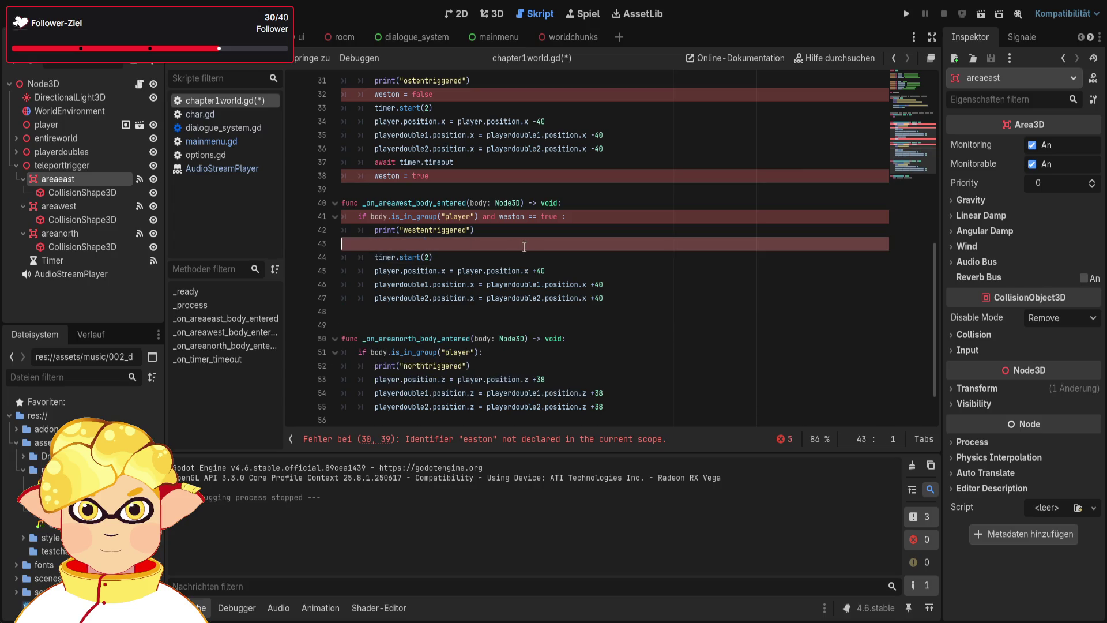
left_click_drag(558, 218, 499, 220)
type("can")
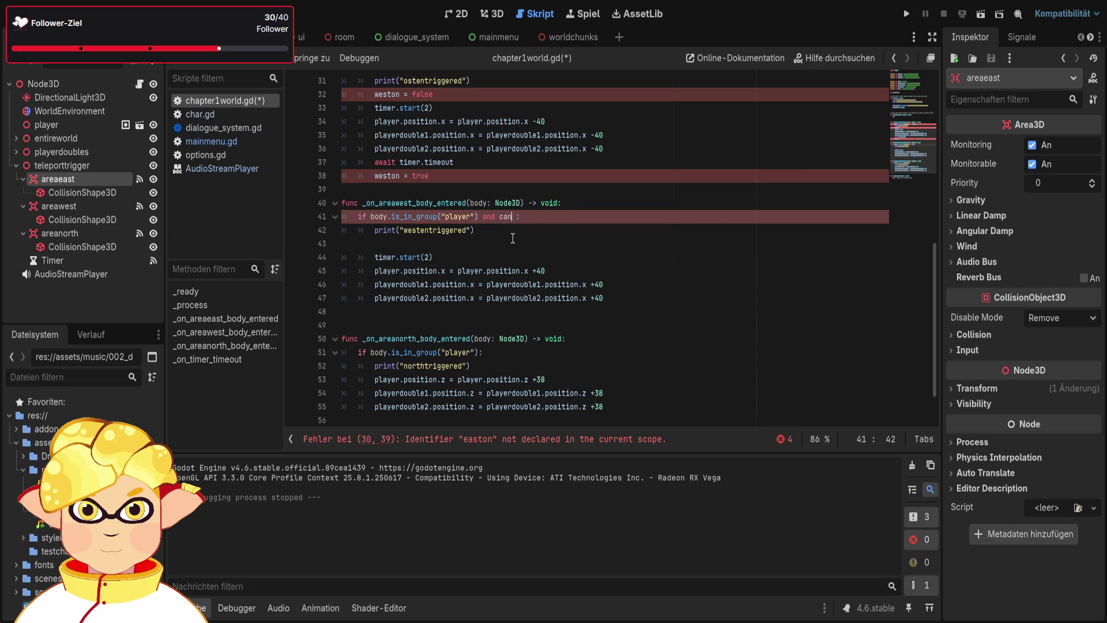
type("_teleport = true")
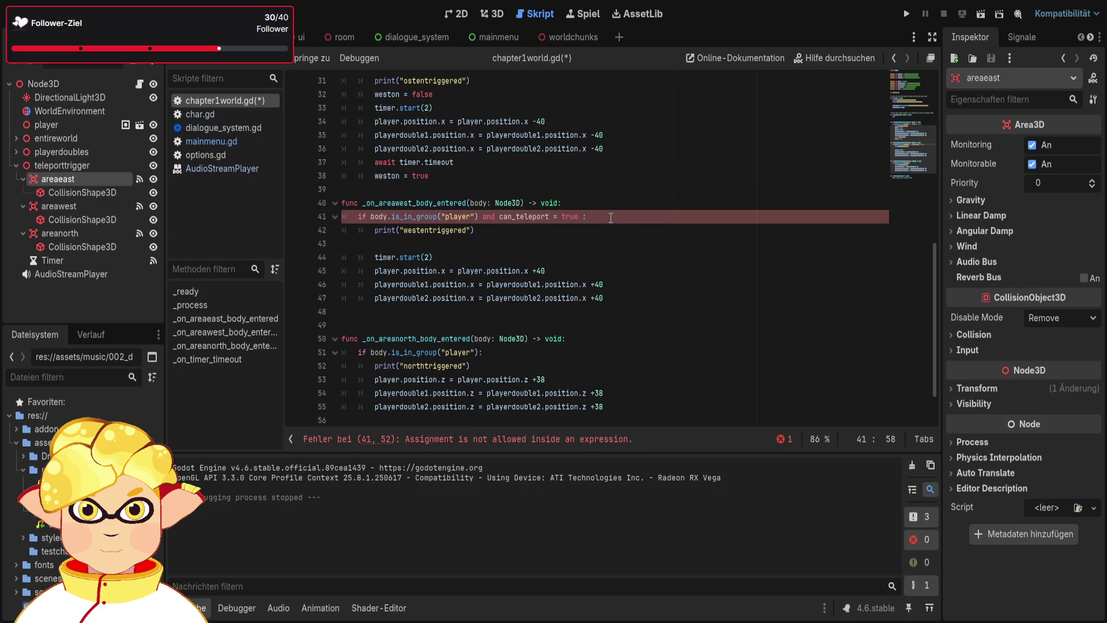
type("=")
left_click(572, 235)
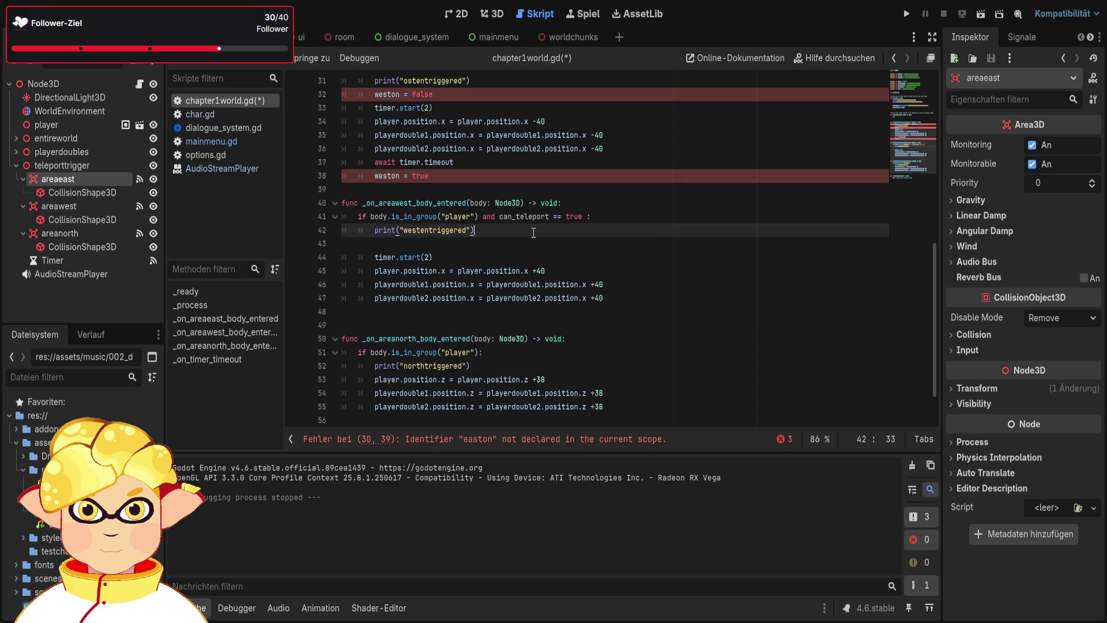
Delete the weston true/false lines and make the east handler's condition check can_teleport
scroll(540, 233, "up", 2)
left_click_drag(429, 257, 330, 253)
key("BackSpace")
left_click_drag(432, 175, 342, 176)
key("BackSpace")
left_click_drag(526, 151, 502, 150)
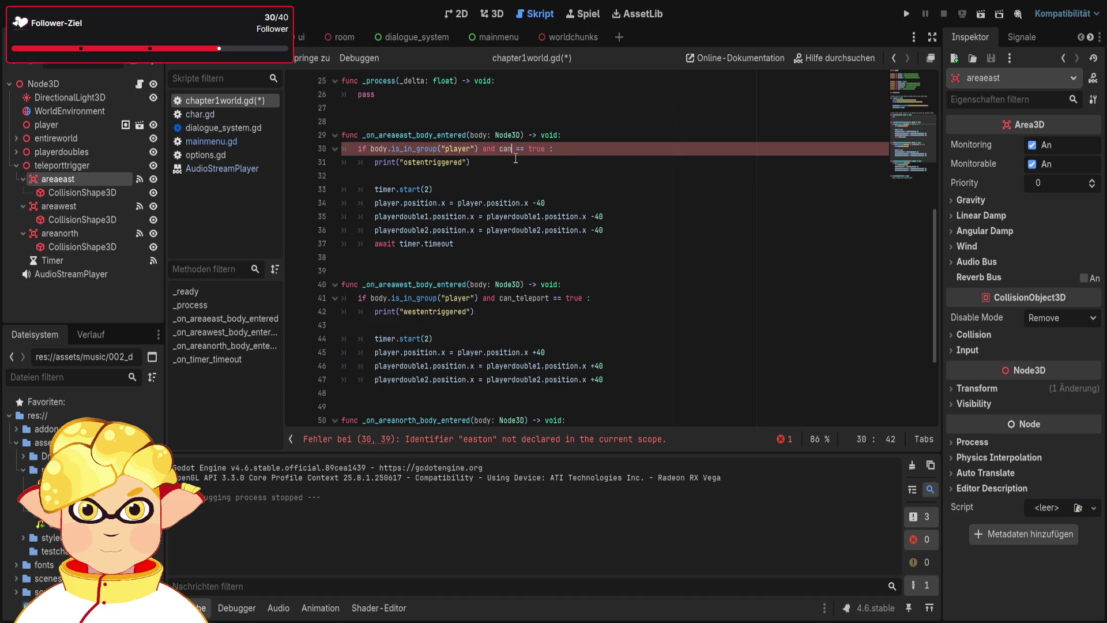
type("_teleport")
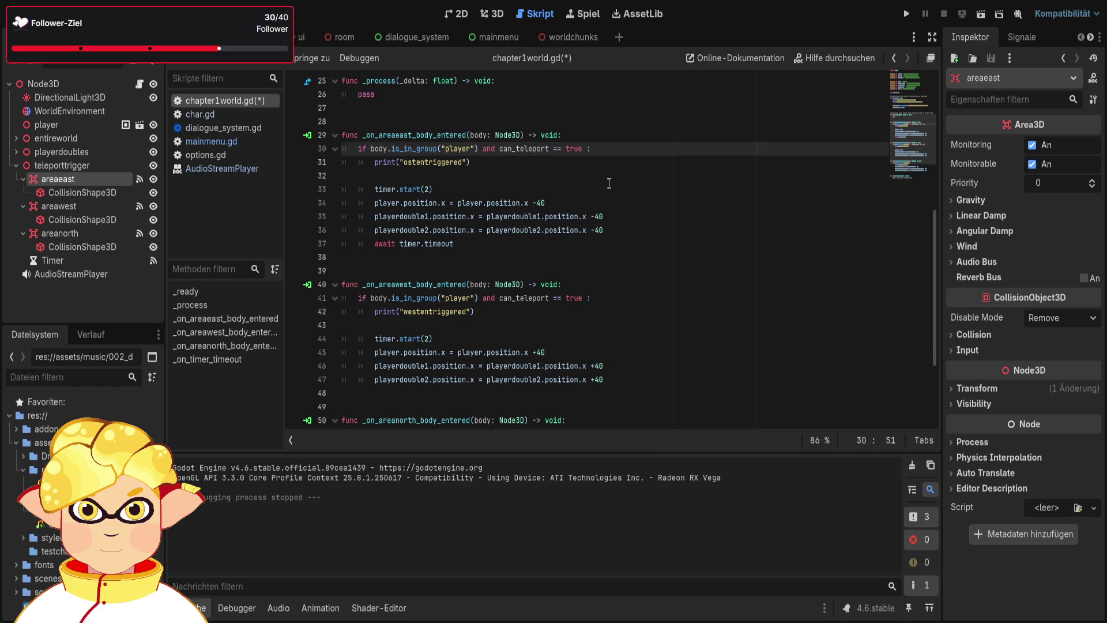
Add can_teleport = false below the east trigger's print statement
left_click(612, 184)
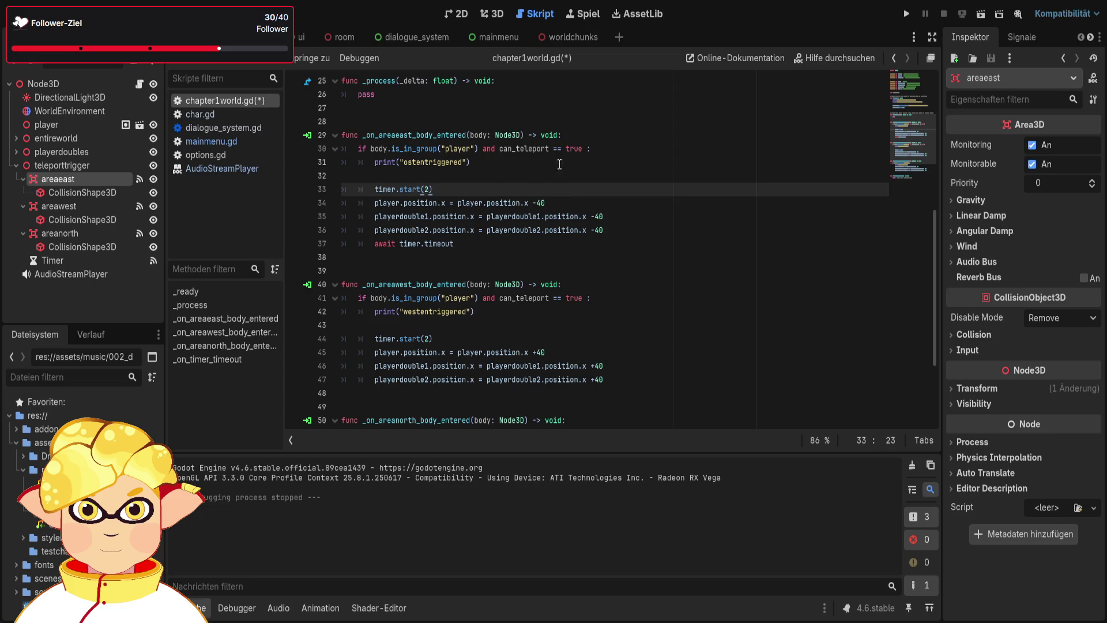
left_click(534, 164)
key("Return")
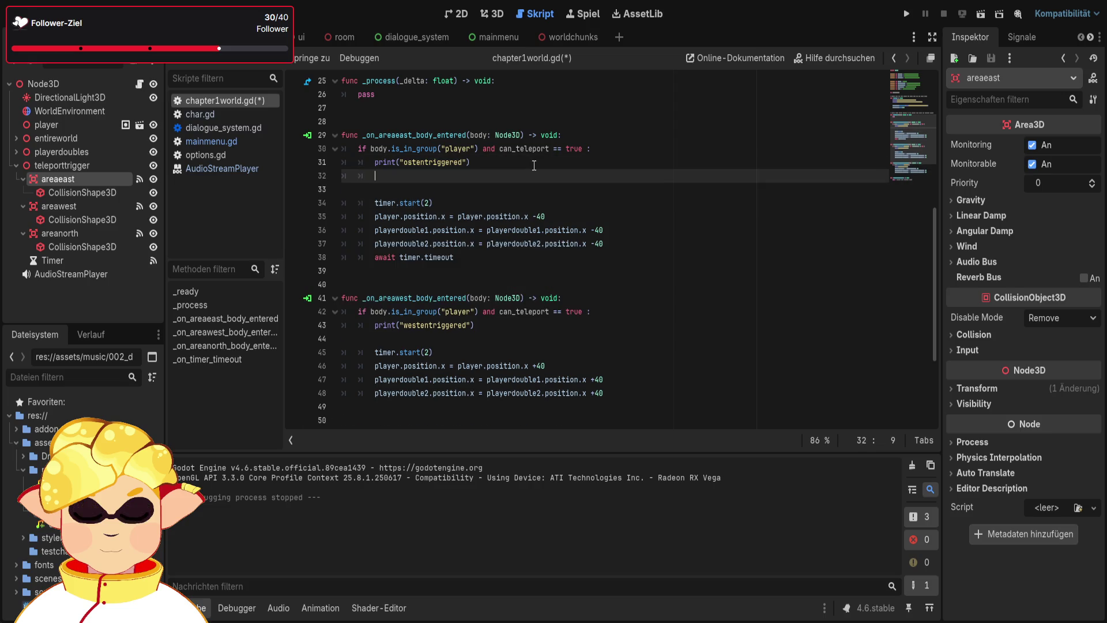
type("n_teleport ")
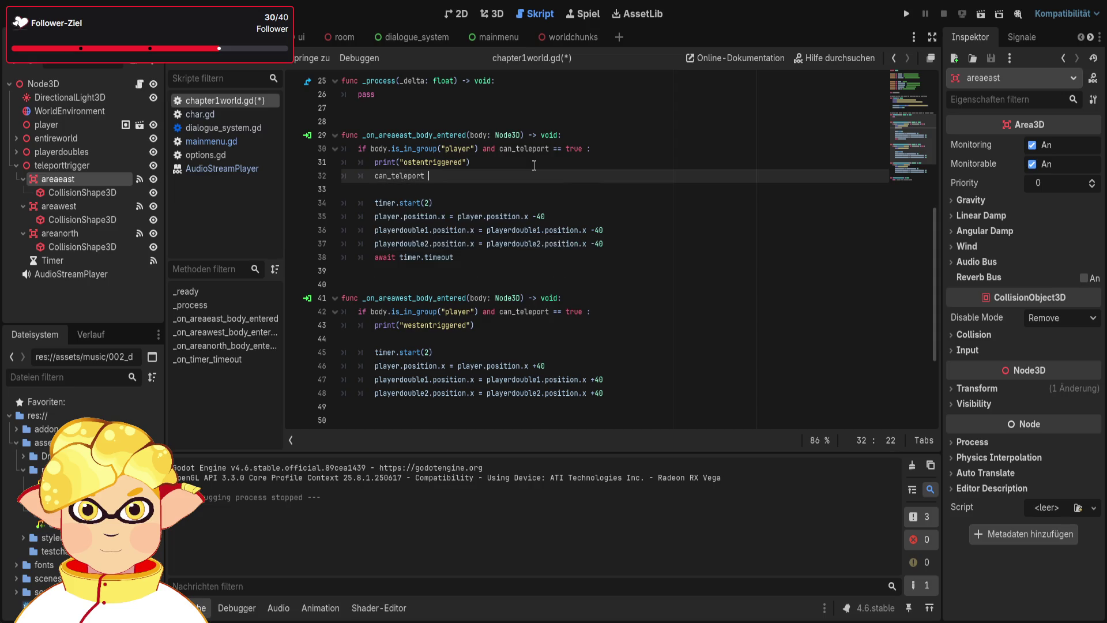
type("= fals")
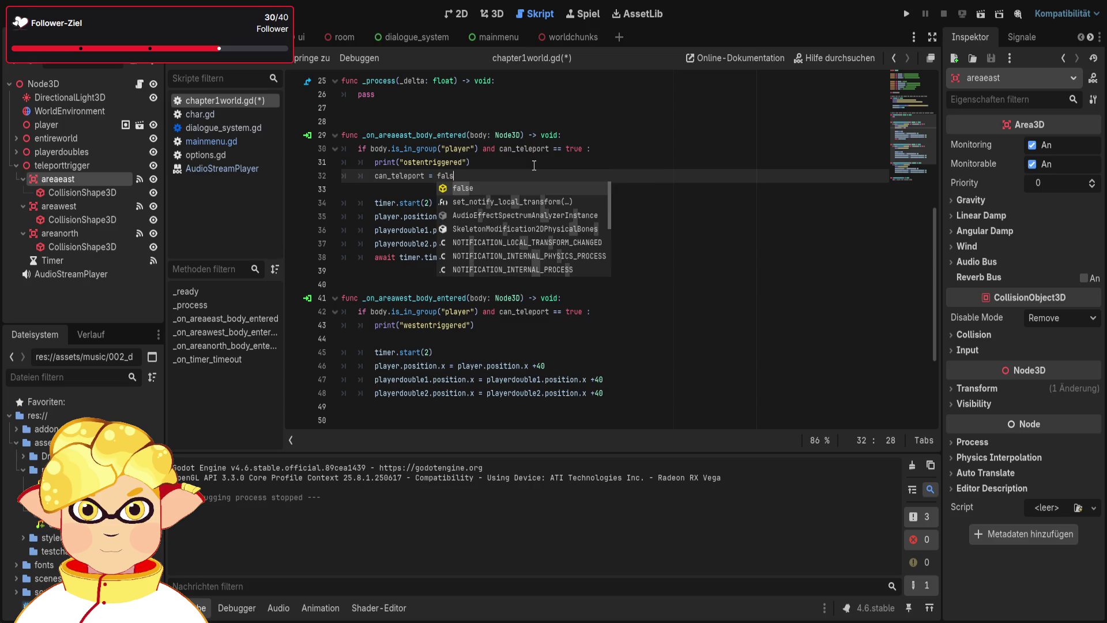
key("Return")
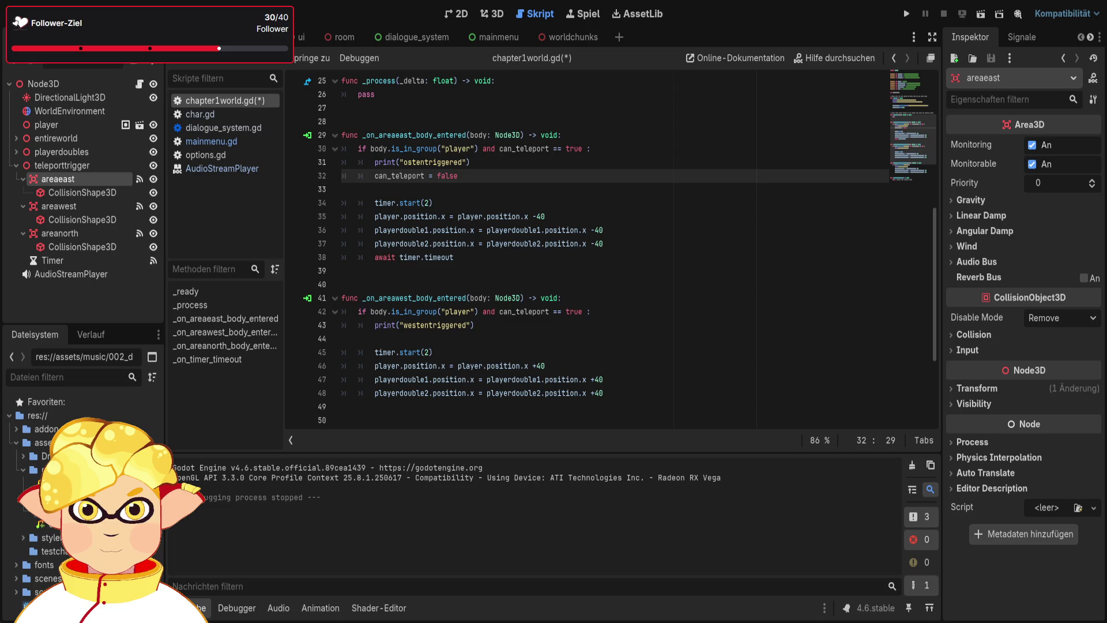
Strip the position.x references from lines 35–37 and delete the timer.start(2) line
scroll(489, 350, "up", 1)
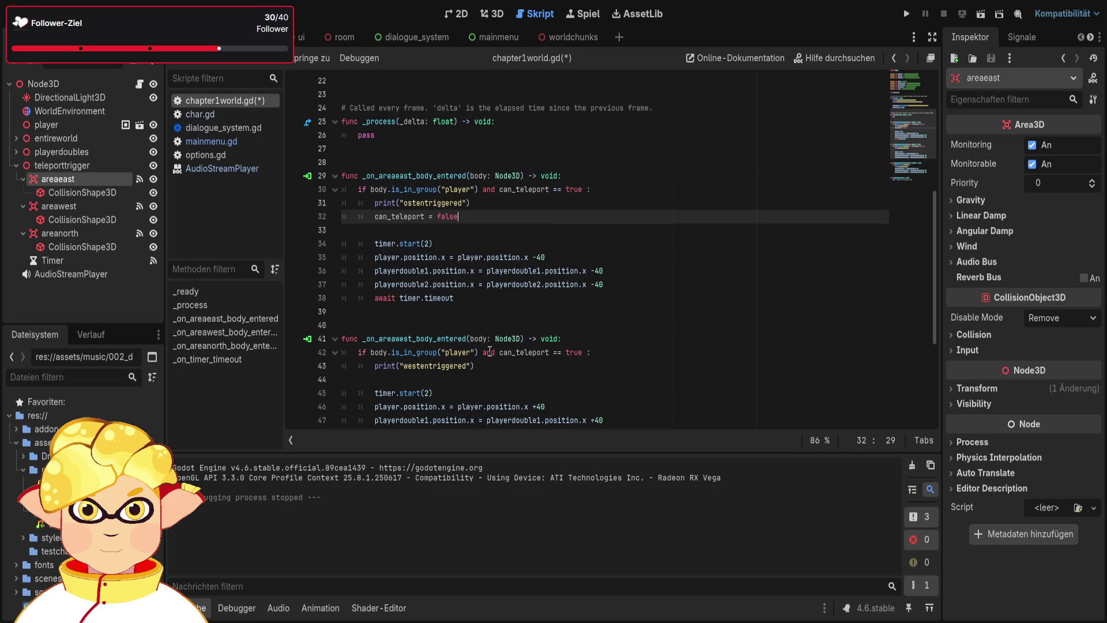
left_click_drag(531, 258, 455, 258)
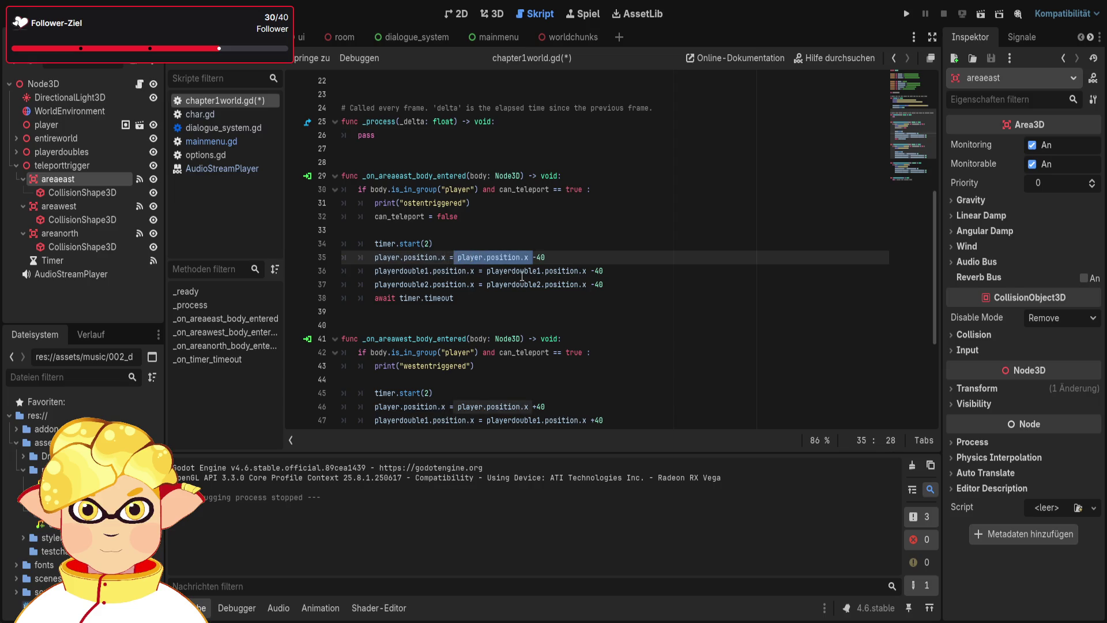
key("BackSpace")
left_click_drag(587, 271, 485, 267)
key("BackSpace")
mouse_move(590, 284)
left_mouse_down()
mouse_move(377, 284)
mouse_move(487, 285)
left_mouse_up()
key("BackSpace")
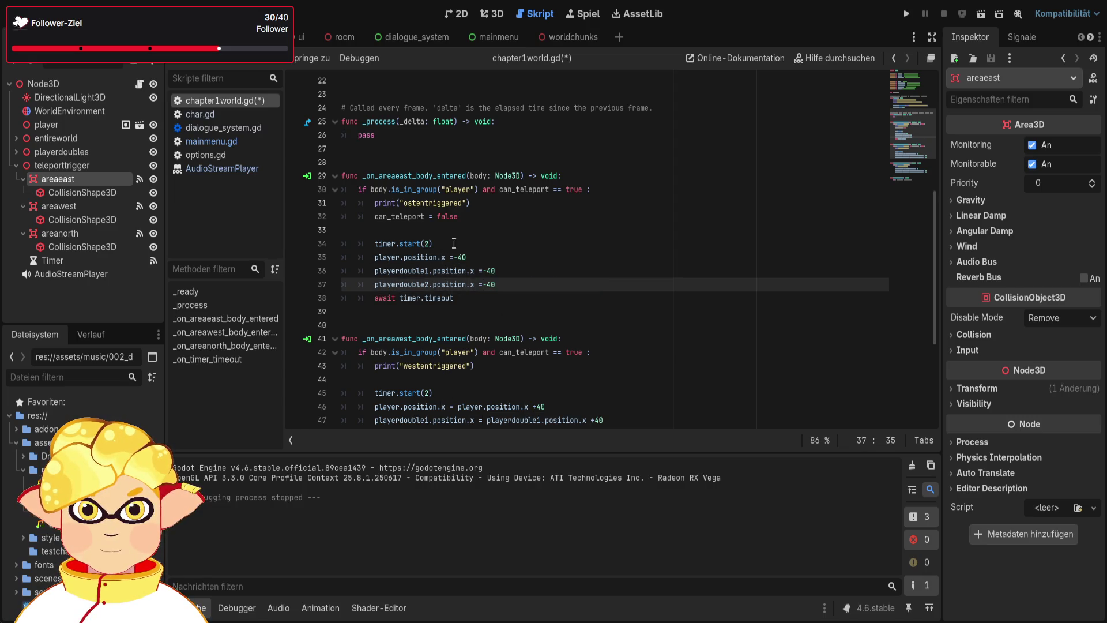
left_click_drag(432, 243, 343, 242)
key("BackSpace")
key("BackSpace")
key("BackSpace")
left_click(484, 284)
Change the wait to await get_tree().create_timer(0.5).timeout, followed by can_teleport = true
left_click(486, 271)
left_click_drag(487, 270, 405, 270)
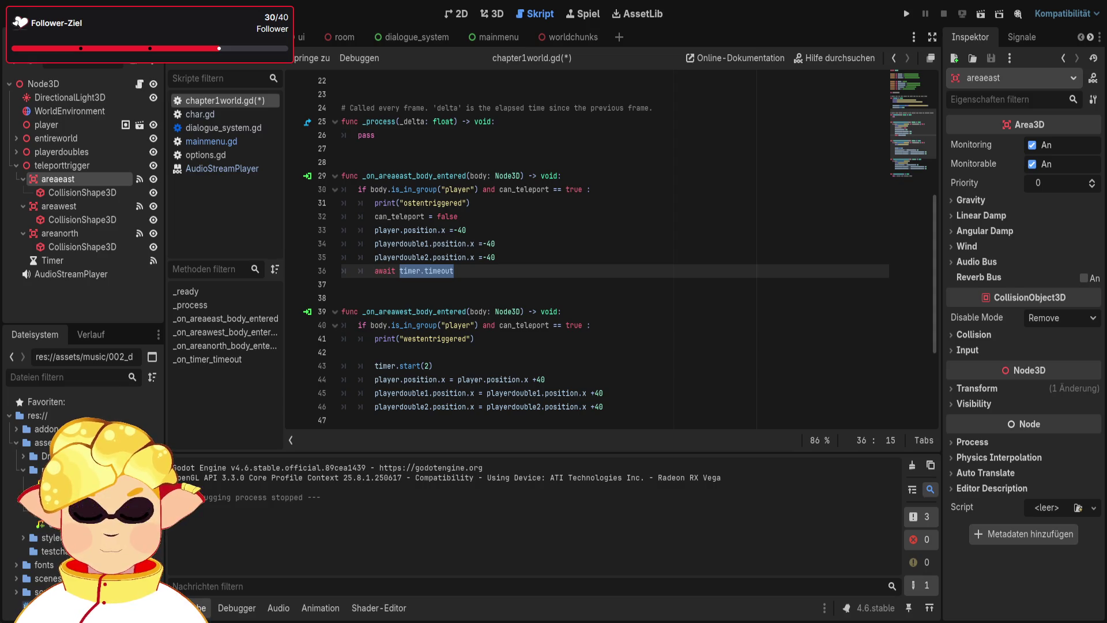
type("await get_tree().create_timer(0.5).timeout")
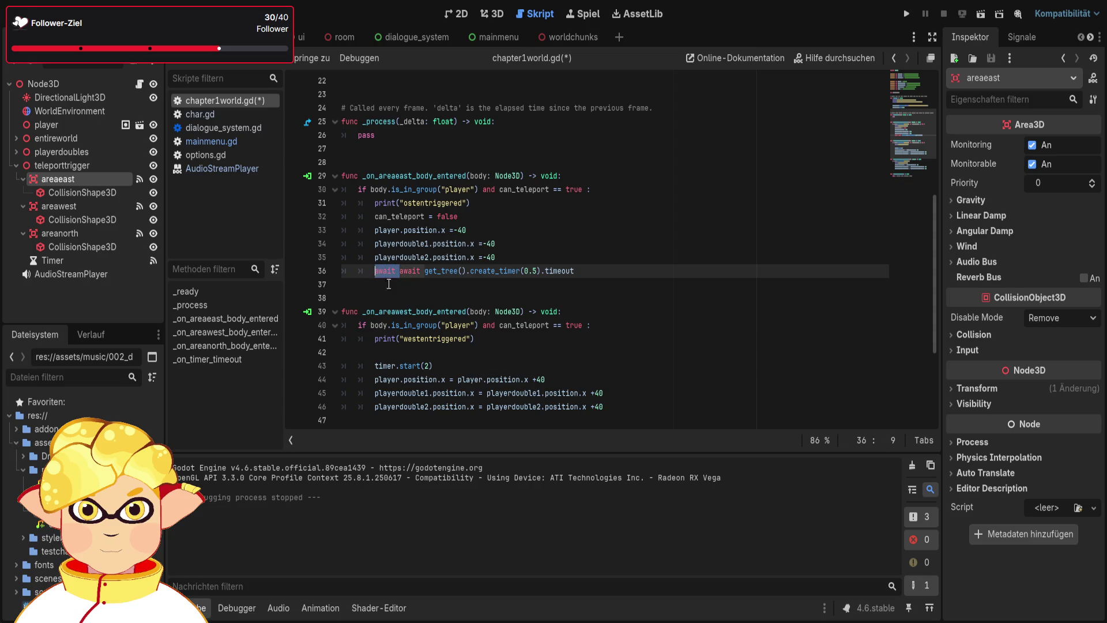
key("Delete")
key("End")
key("Return")
type("can_teleport = f")
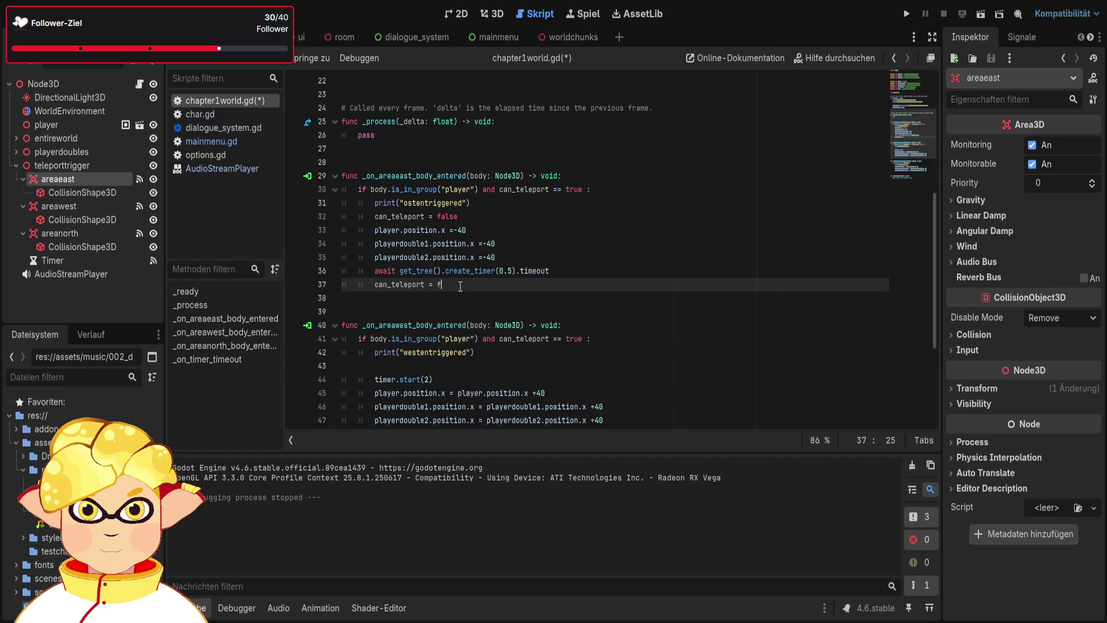
type("ue")
left_click(602, 269)
Paste the east teleport block into the west handler with +40 offsets, then run the game
left_click_drag(547, 285, 325, 219)
key("ctrl+c")
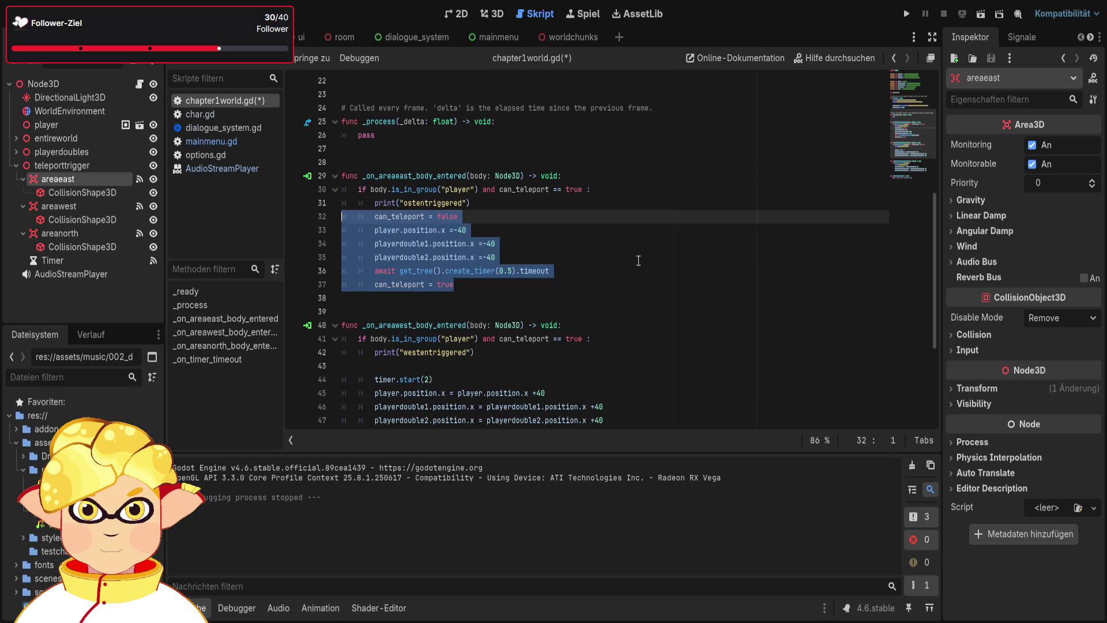
scroll(637, 260, "down", 3)
mouse_move(603, 298)
left_mouse_down()
mouse_move(346, 271)
mouse_move(327, 247)
left_mouse_up()
key("ctrl+v")
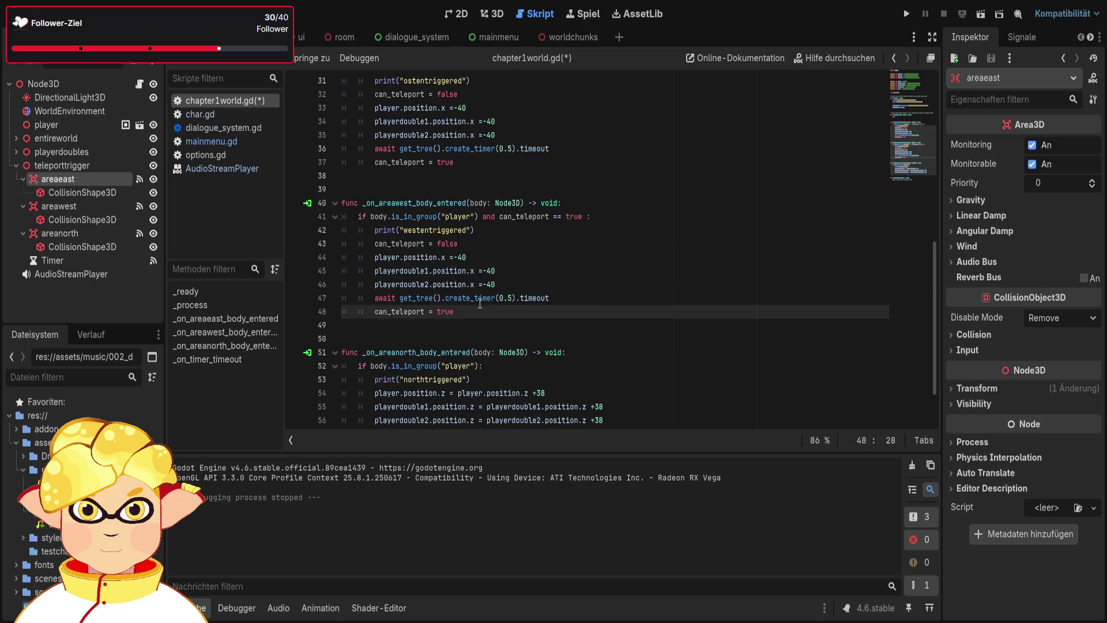
left_click(487, 284)
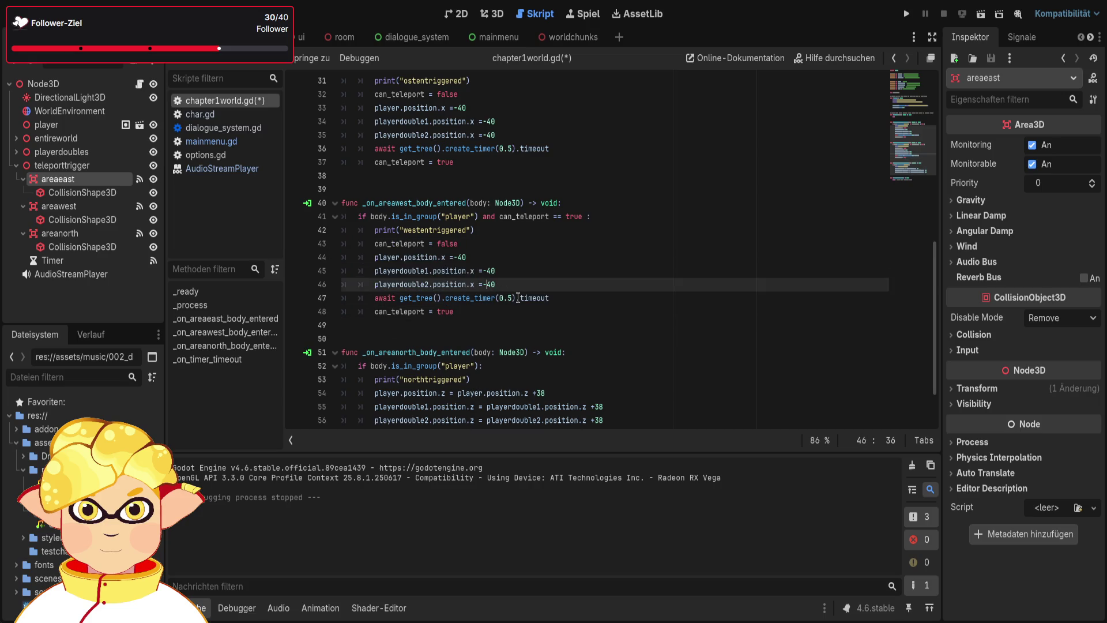
key("Up")
key("BackSpace")
type("+")
key("Up")
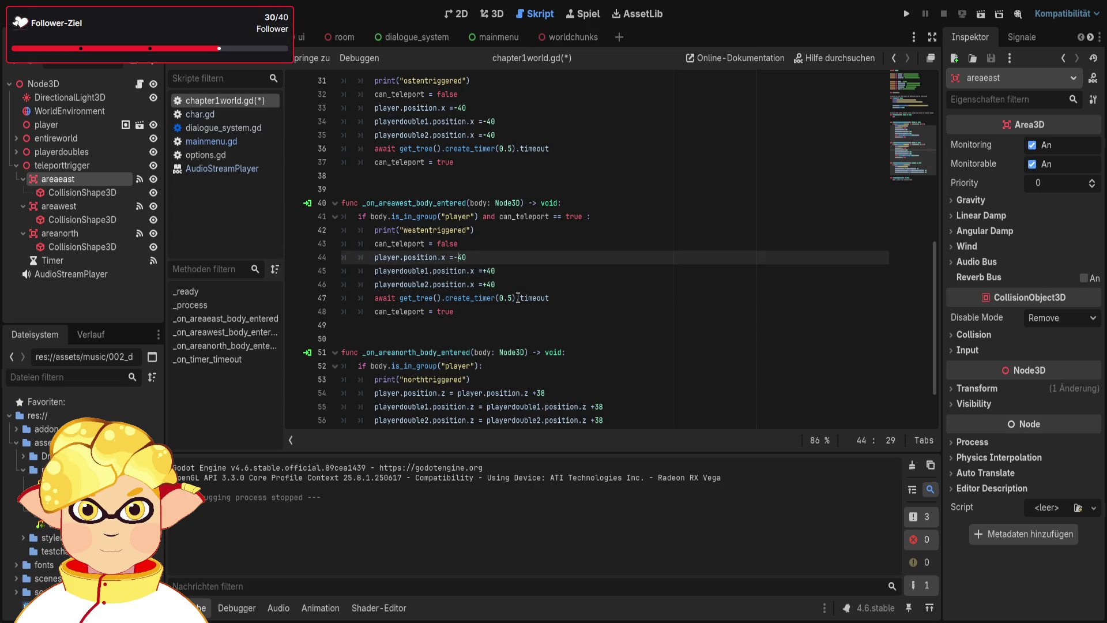
left_click(563, 300)
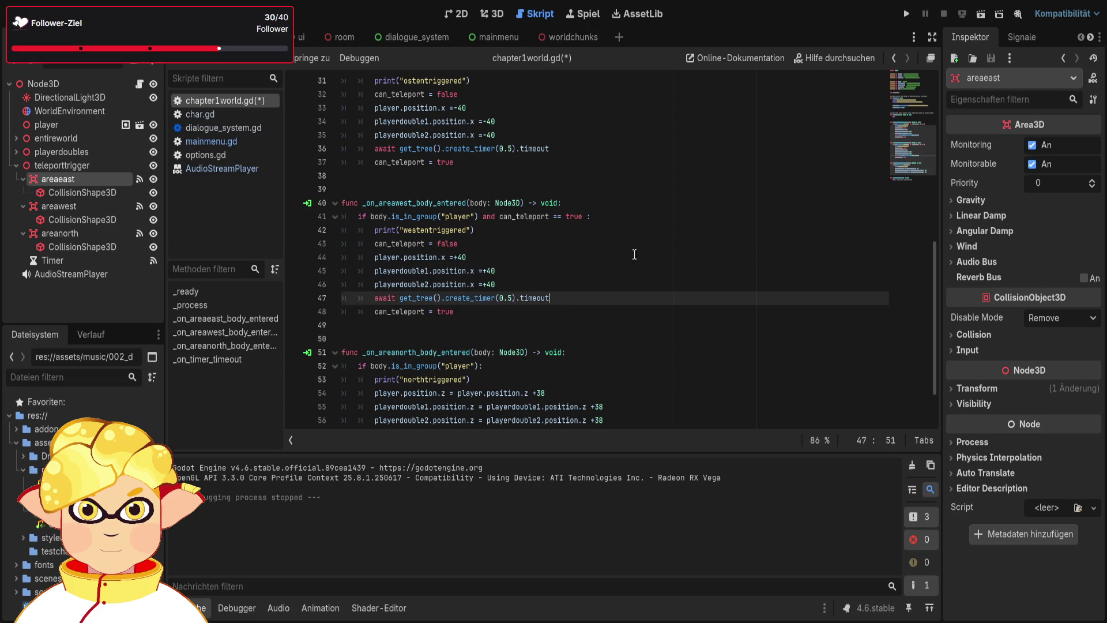
left_click(980, 14)
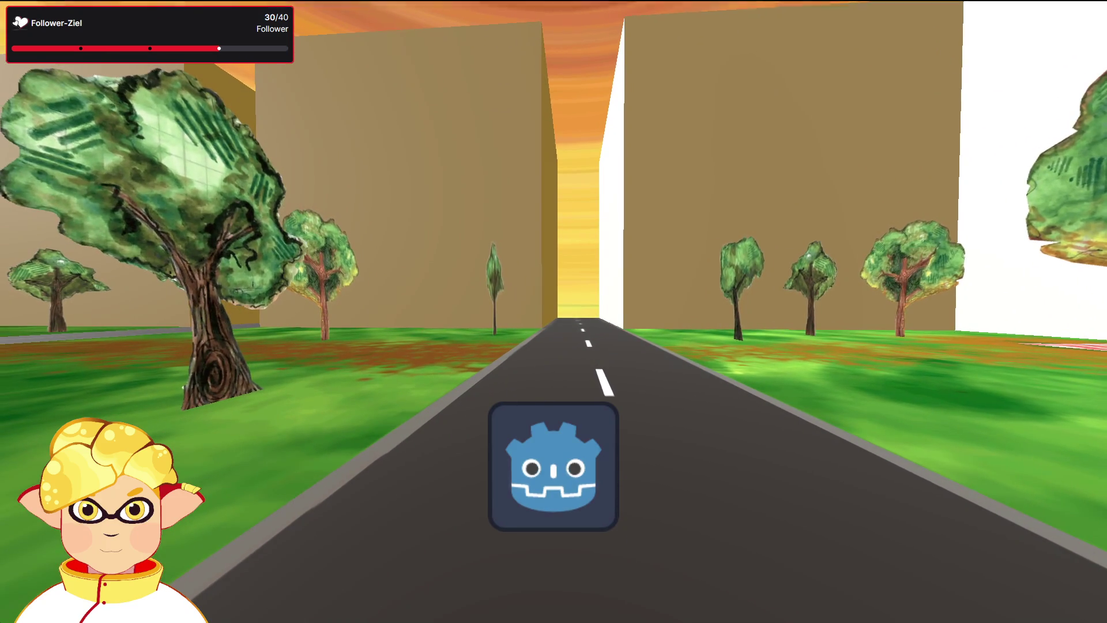
Stop the running game and switch back to the world scene's 3D view
key("Escape")
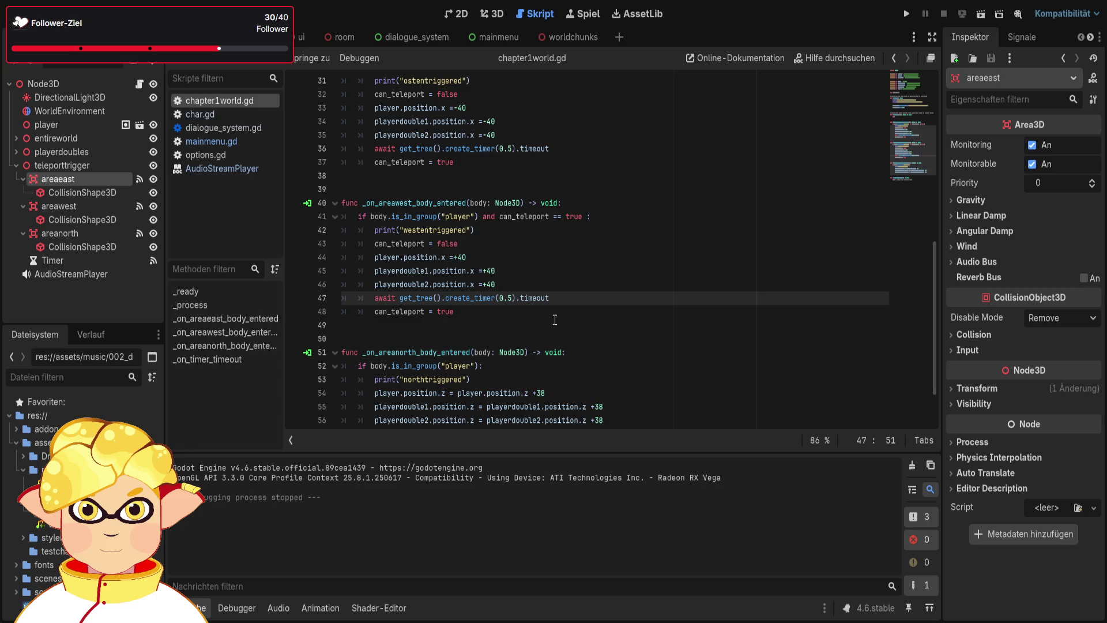
left_click(494, 22)
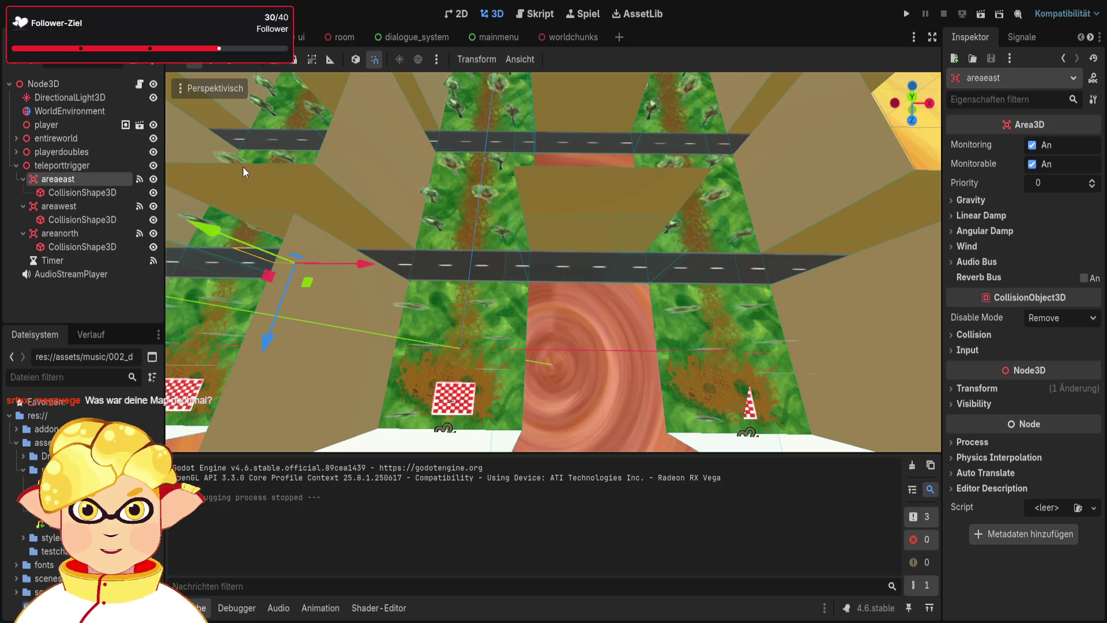
scroll(243, 167, "down", 10)
scroll(451, 294, "up", 3)
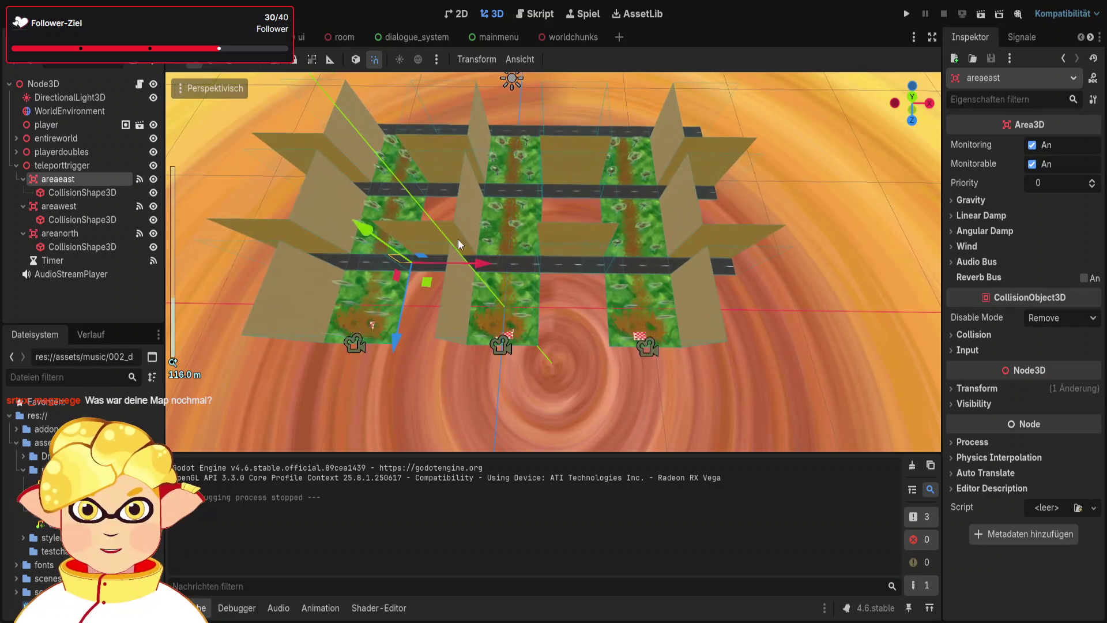
left_click(455, 247)
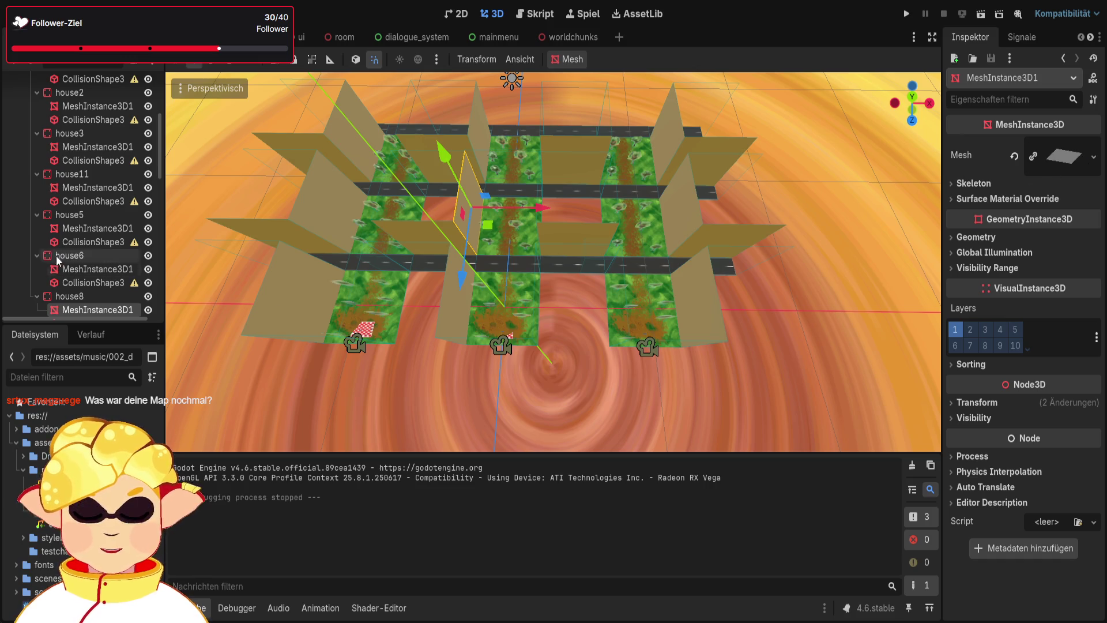
scroll(49, 241, "up", 8)
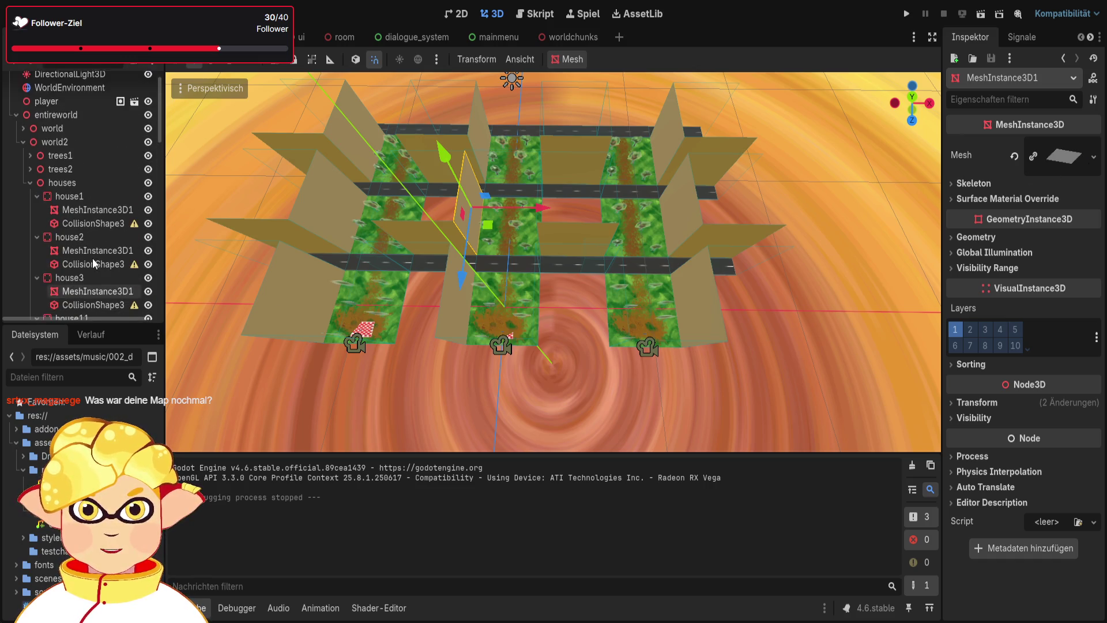
left_click(29, 205)
left_click(29, 218)
left_click(29, 231)
left_click(23, 166)
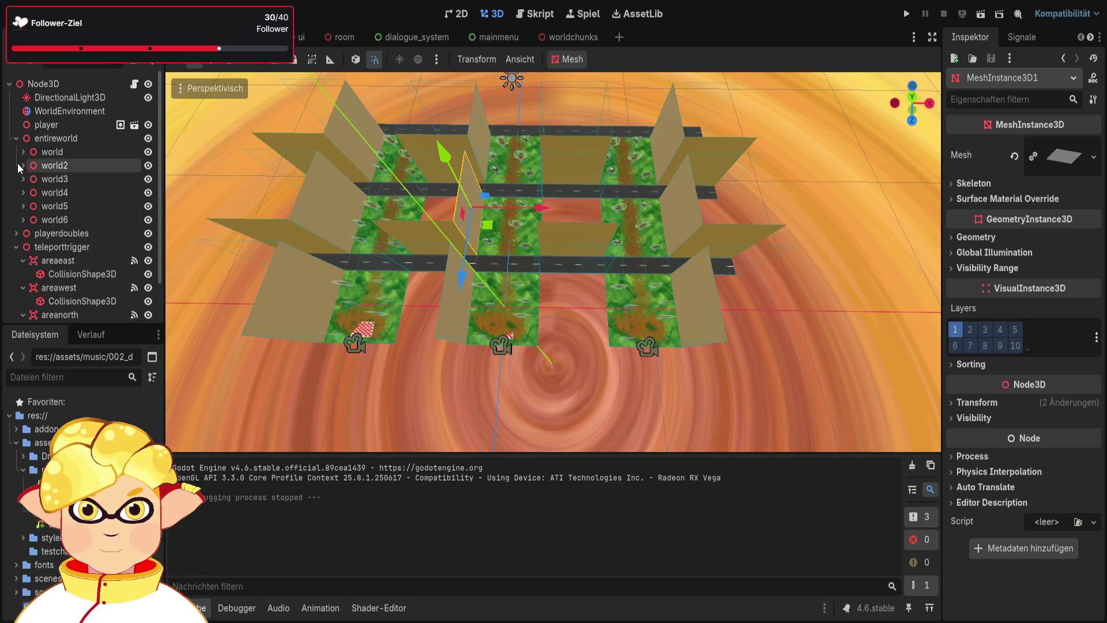
left_click(16, 138)
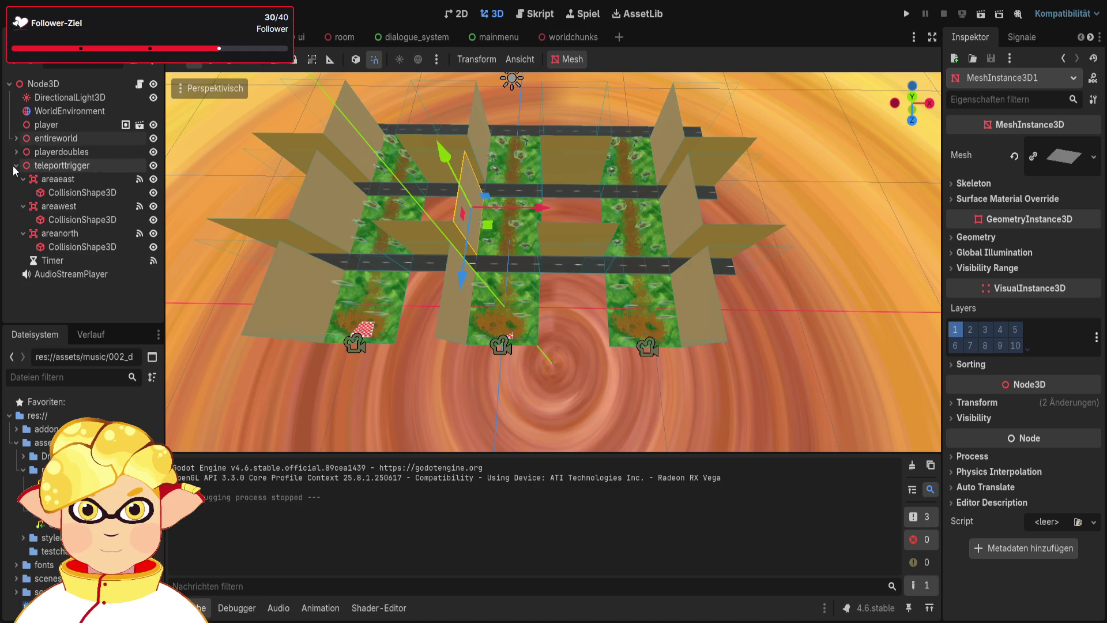
left_click(75, 219)
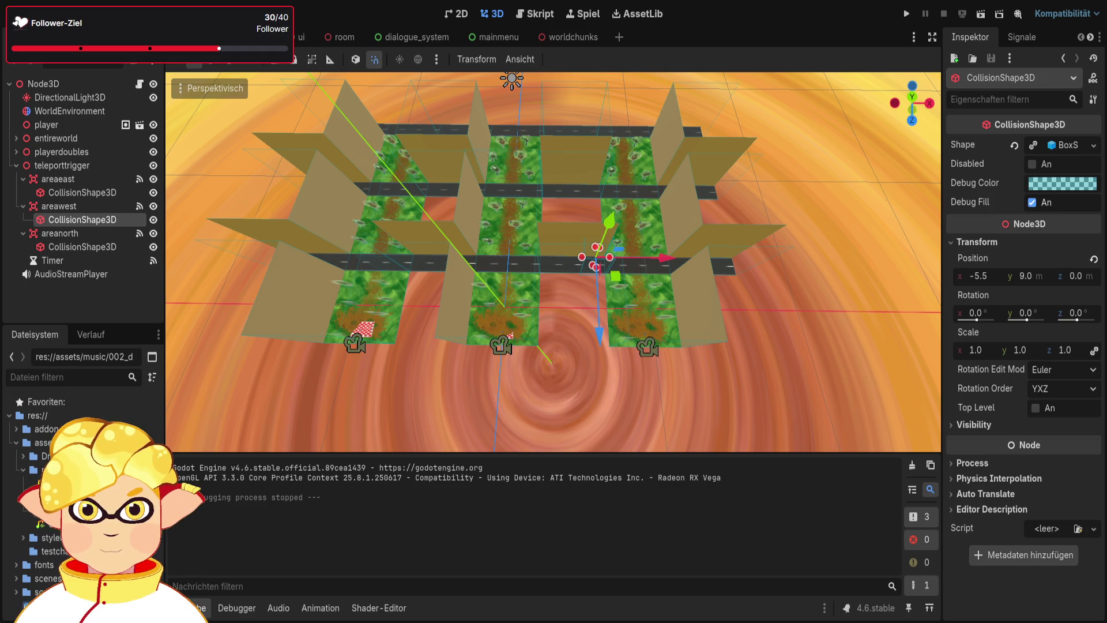
left_click(542, 14)
scroll(423, 245, "up", 5)
left_click(423, 245)
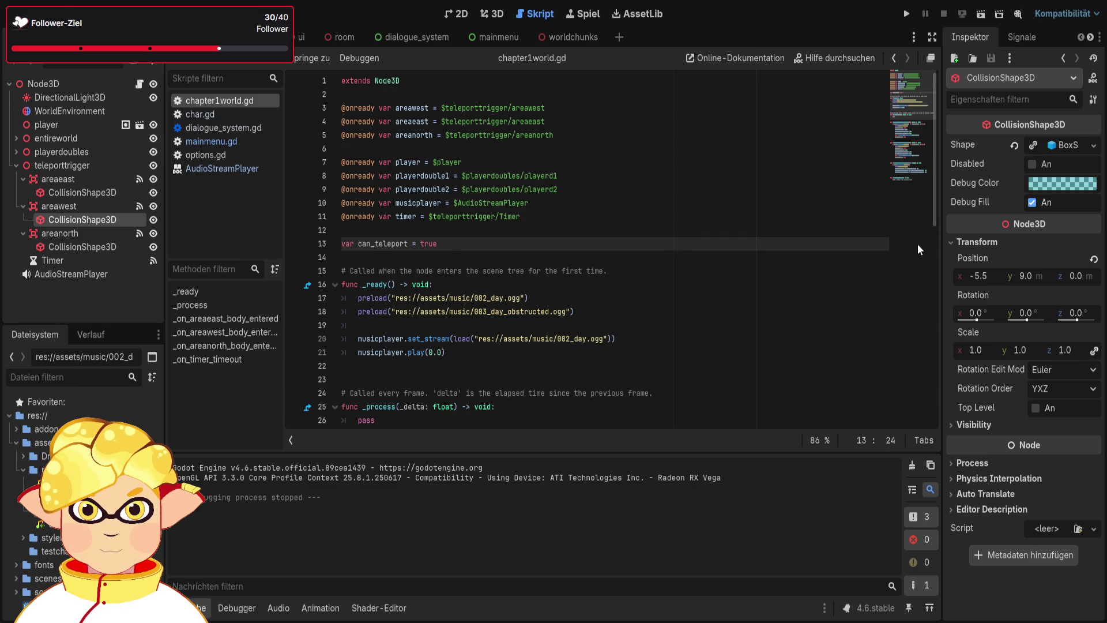
key("Up")
left_click(980, 15)
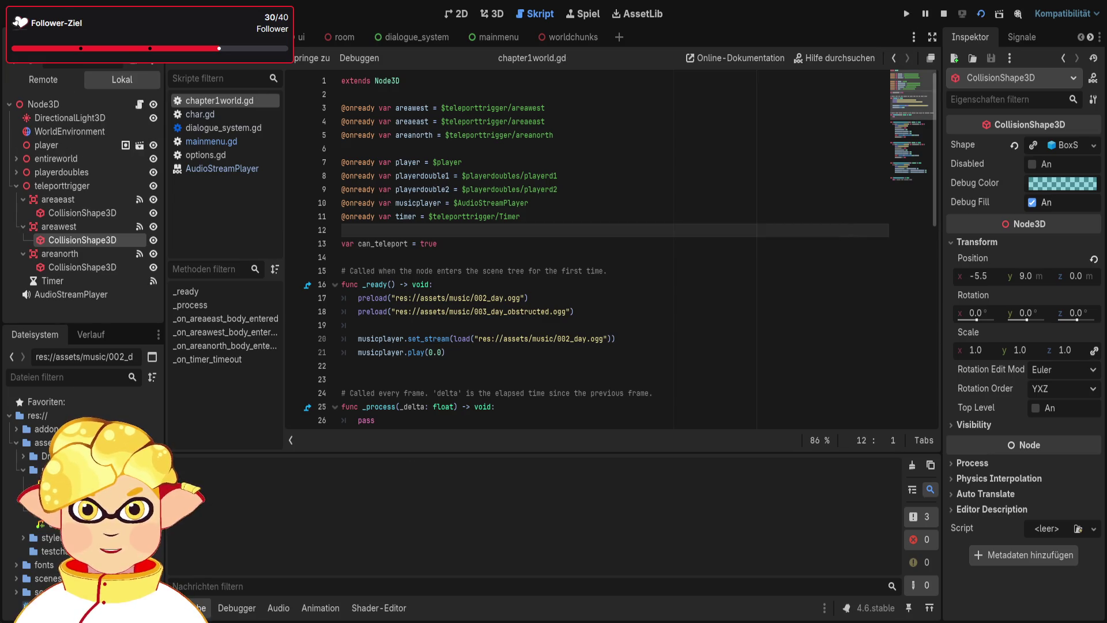
key("w")
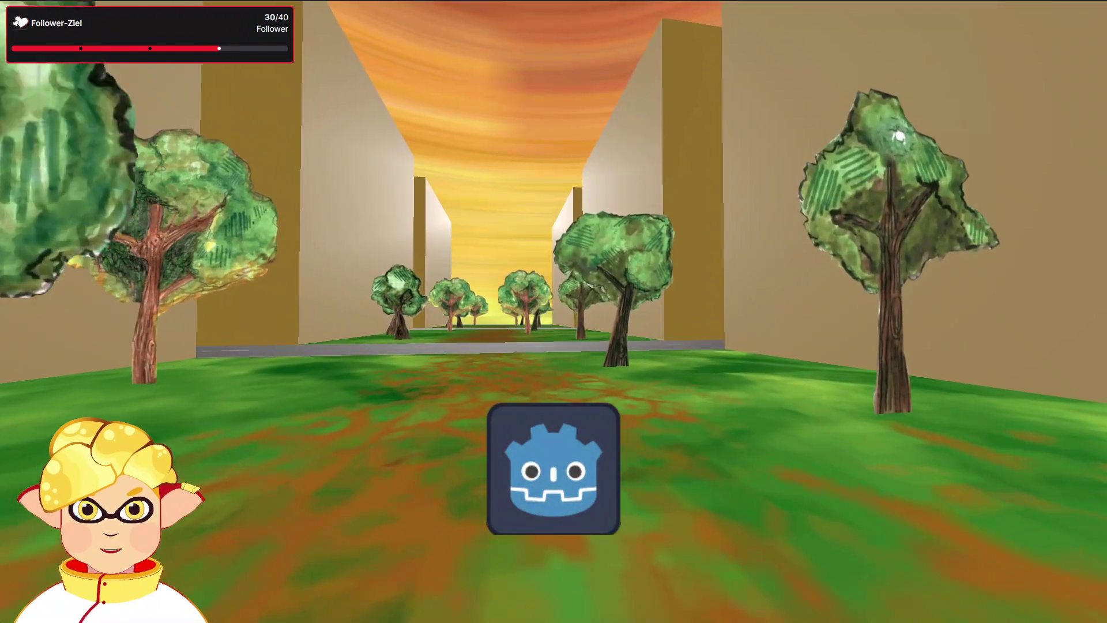
key("w")
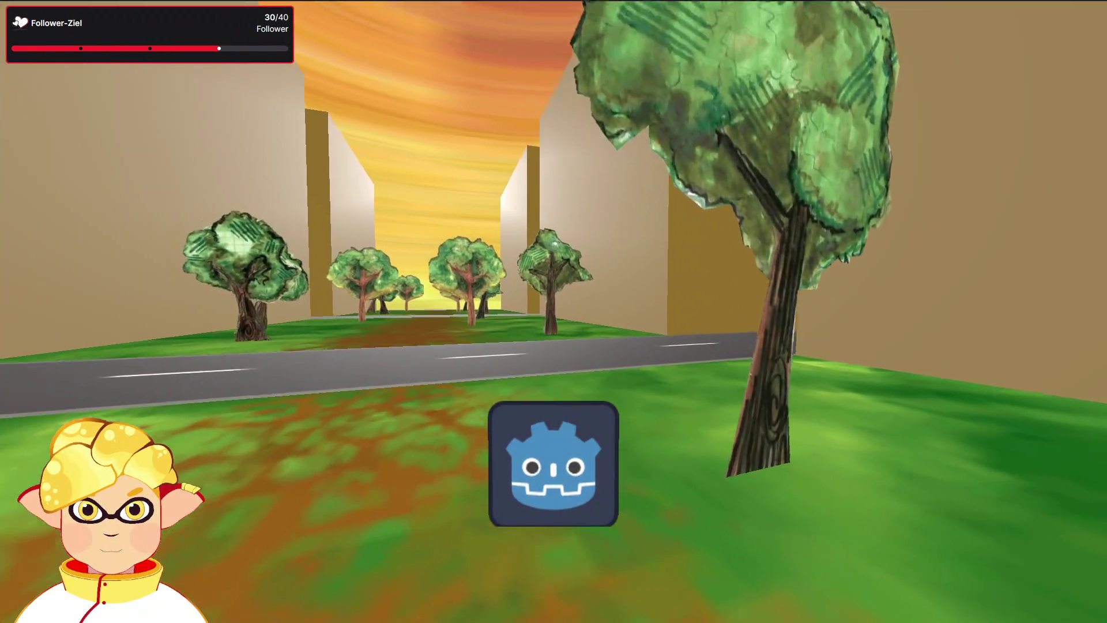
key("w")
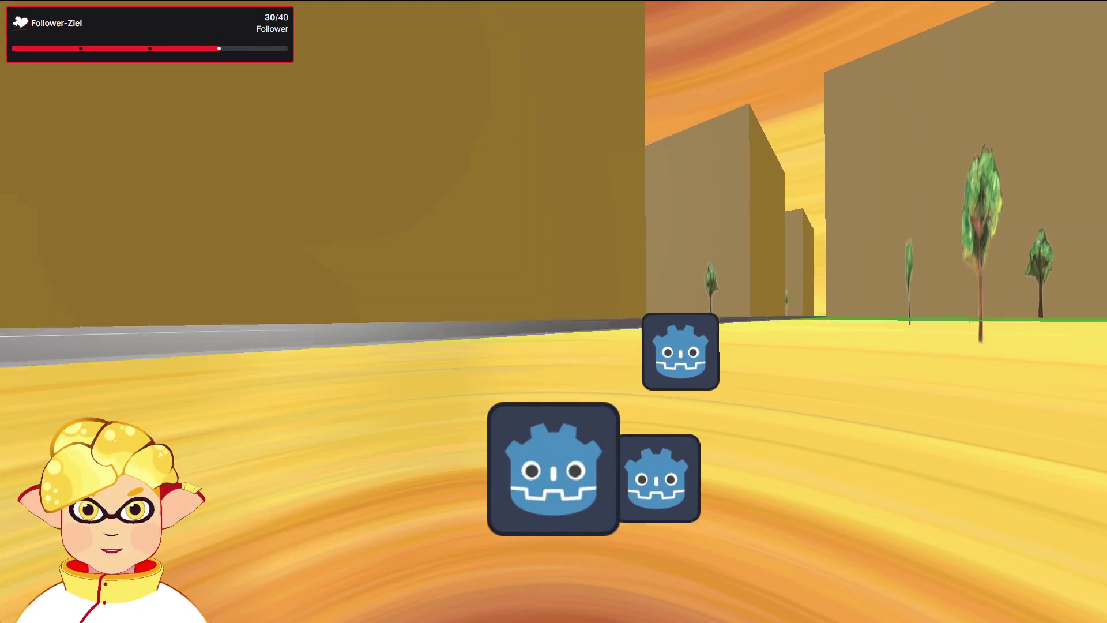
key("w")
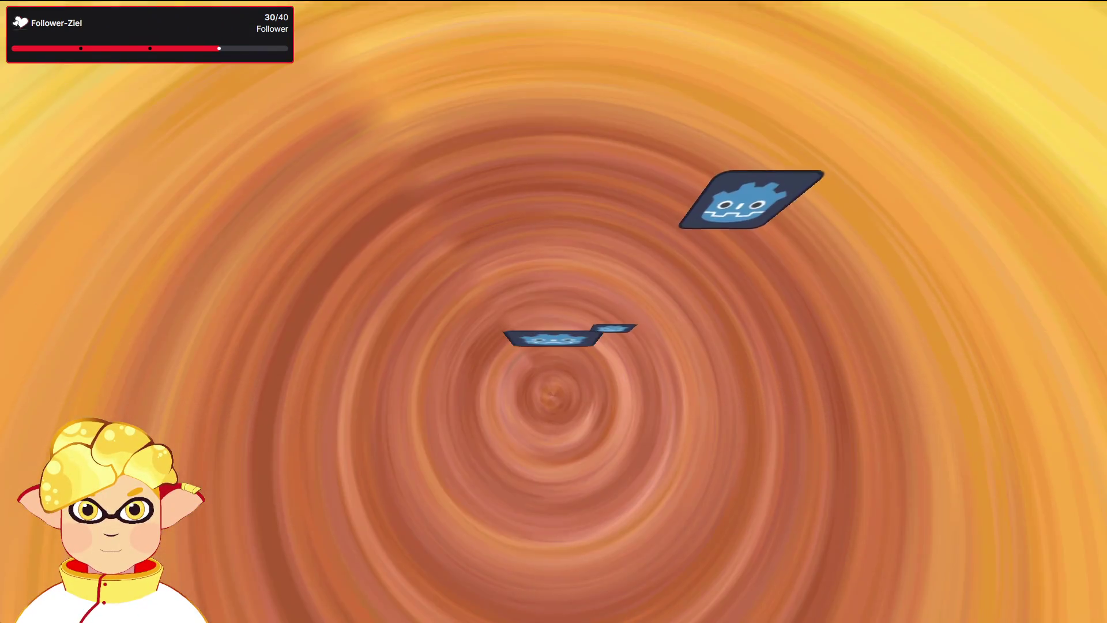
mouse_move(554, 312)
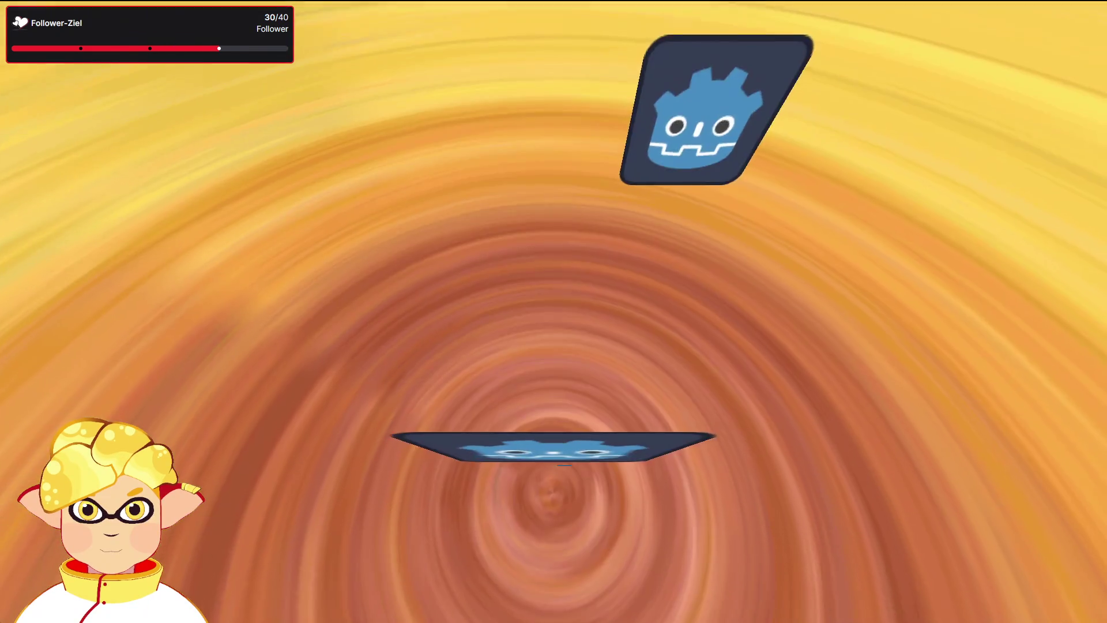
scroll(554, 319, "down", 6)
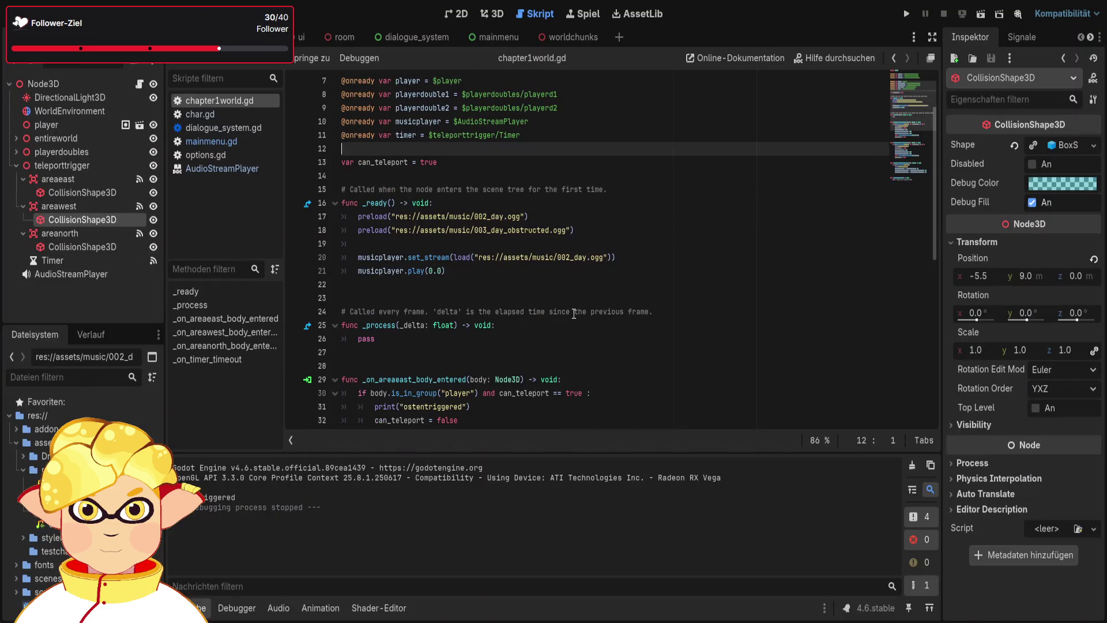
Fix the east handler's player and double offset lines to use -= 40
left_click(573, 313)
left_click(567, 298)
left_click(553, 284)
left_click(453, 270)
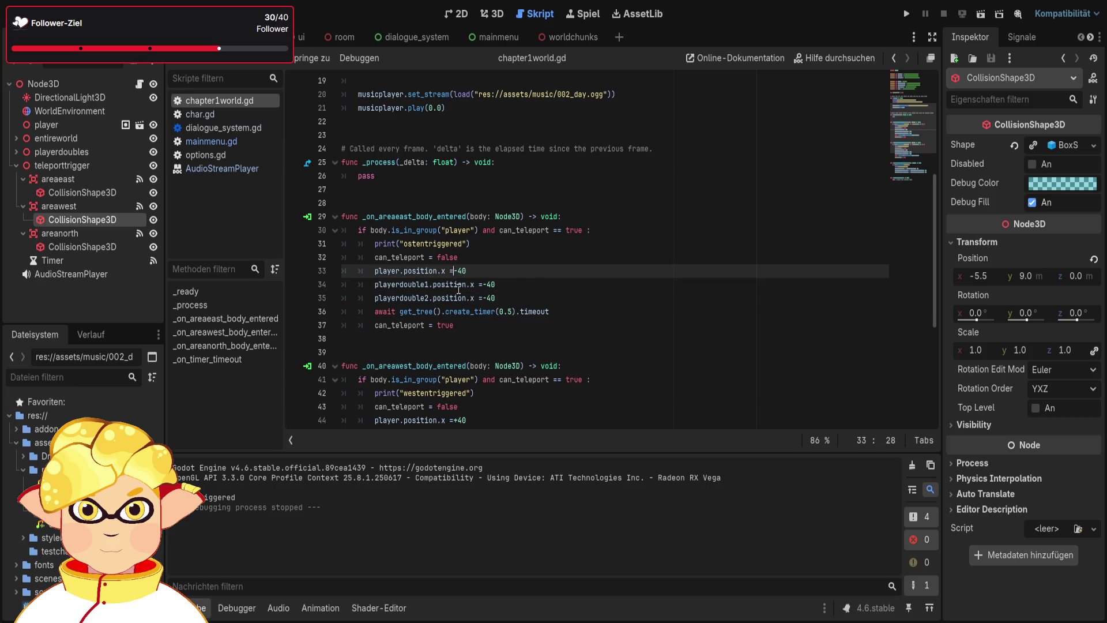
left_click(459, 270)
key("BackSpace")
key("BackSpace")
type("-=")
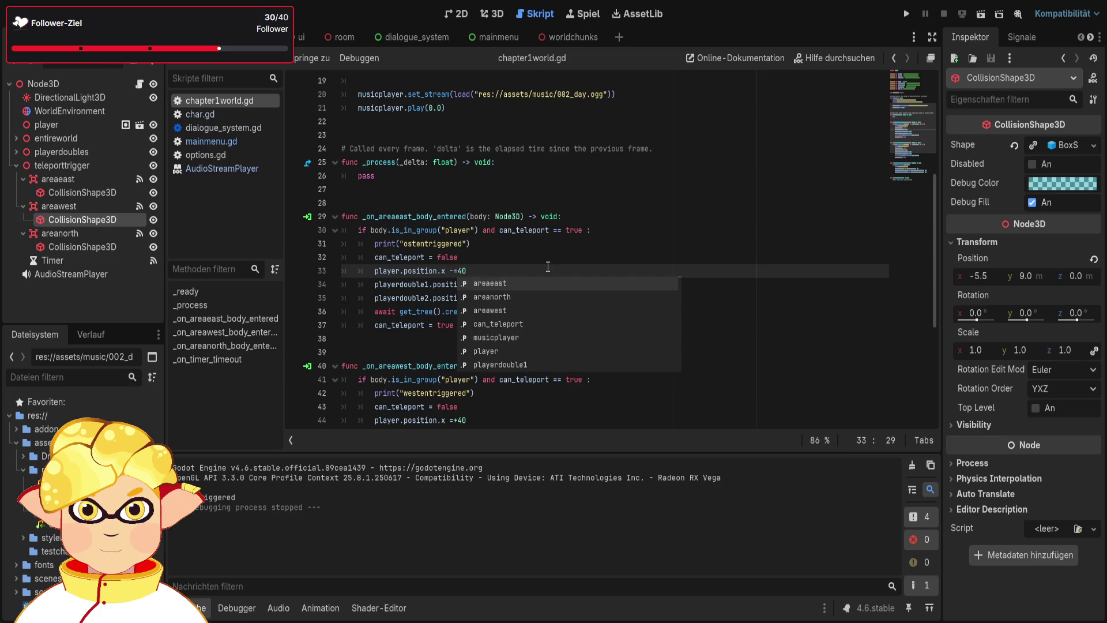
key("End")
left_click(480, 286)
type("-")
left_click(498, 285)
key("Left")
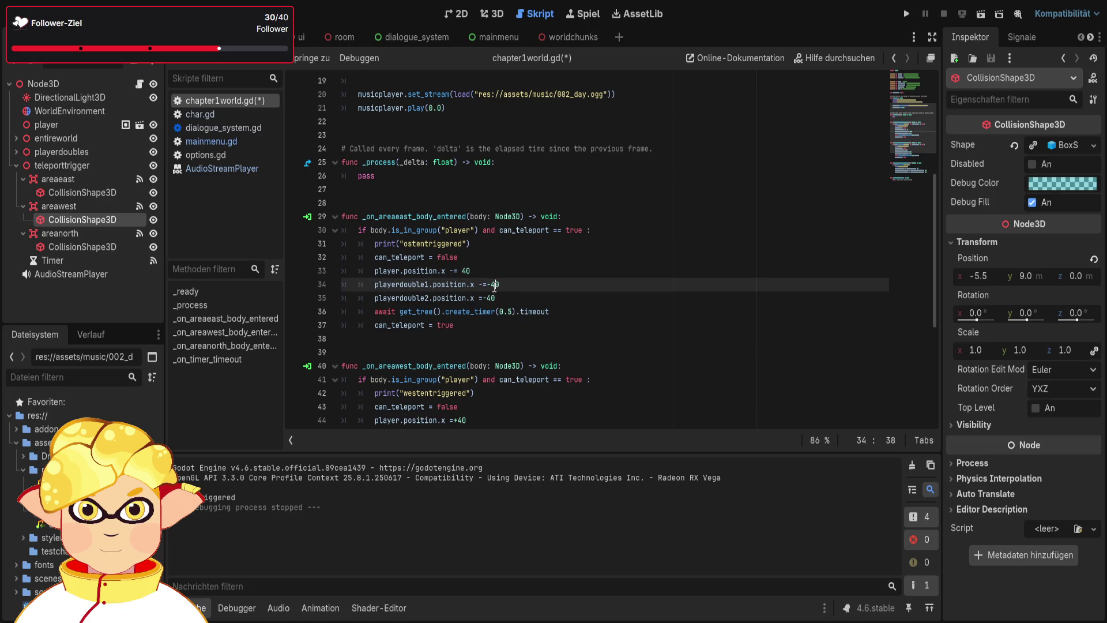
key("BackSpace")
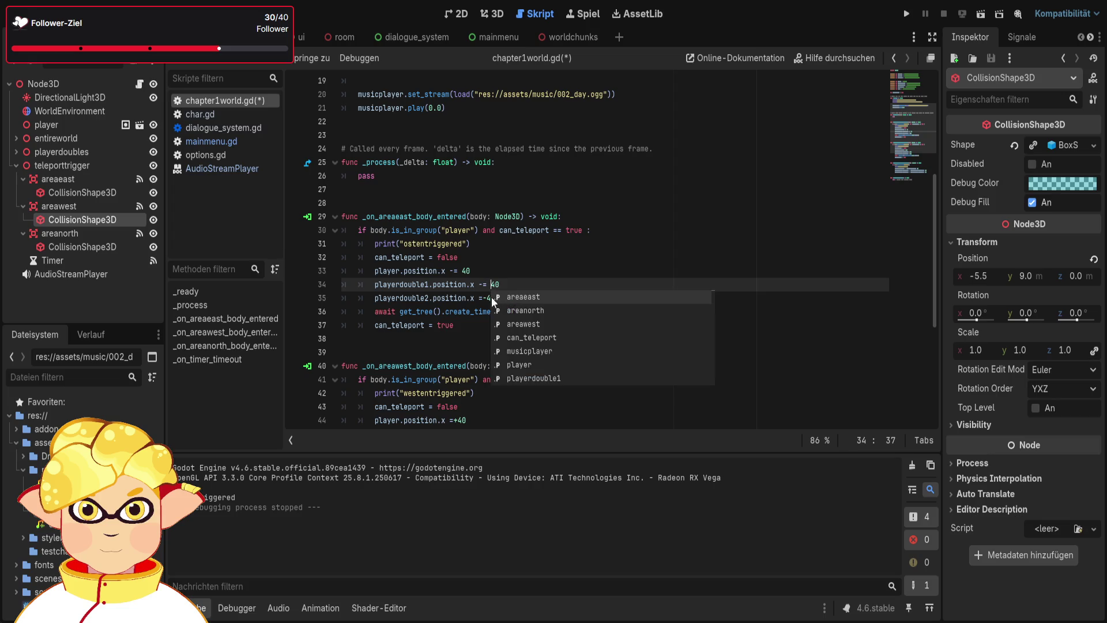
left_click(486, 298)
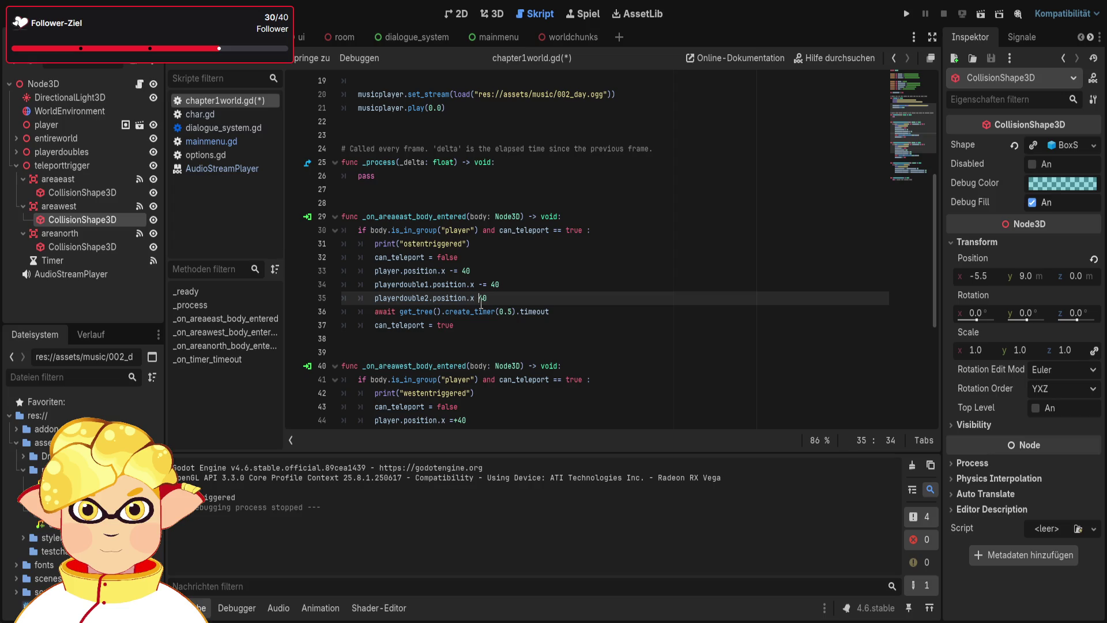
left_click(623, 286)
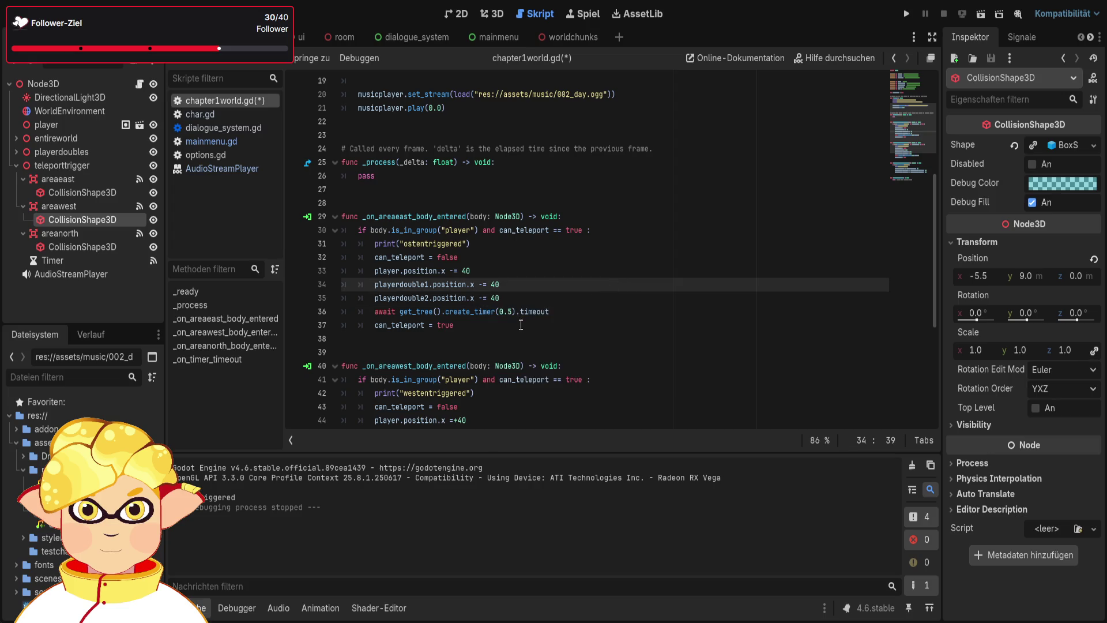
Change the west handler's lines 44–46 from =+ 40 to += 40 and run the scene
scroll(520, 326, "down", 1)
left_click(451, 379)
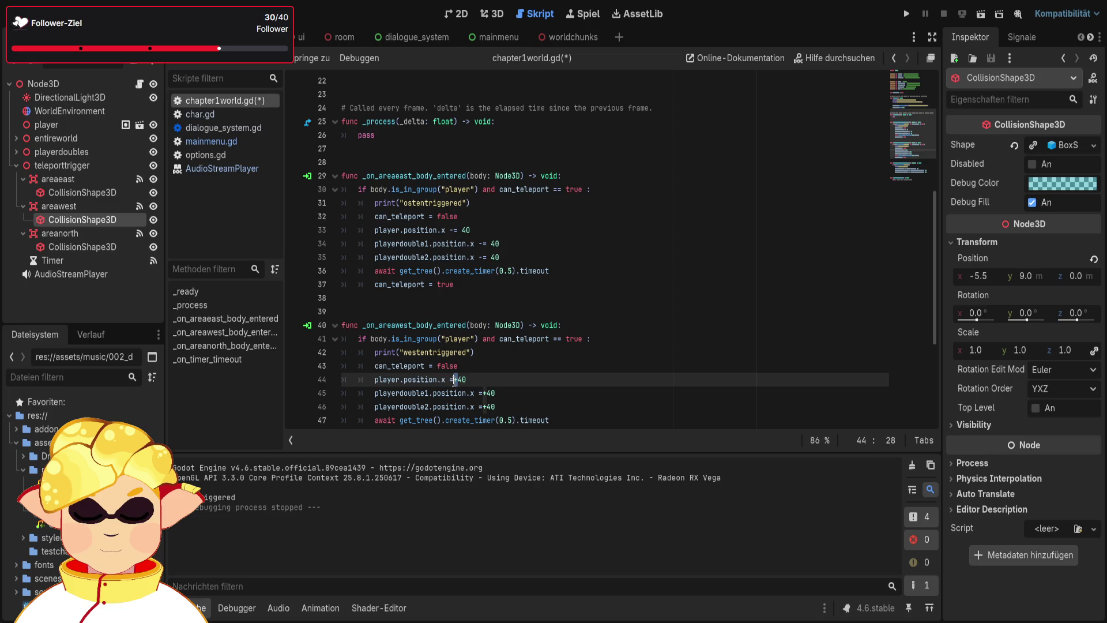
type("+")
key("Delete")
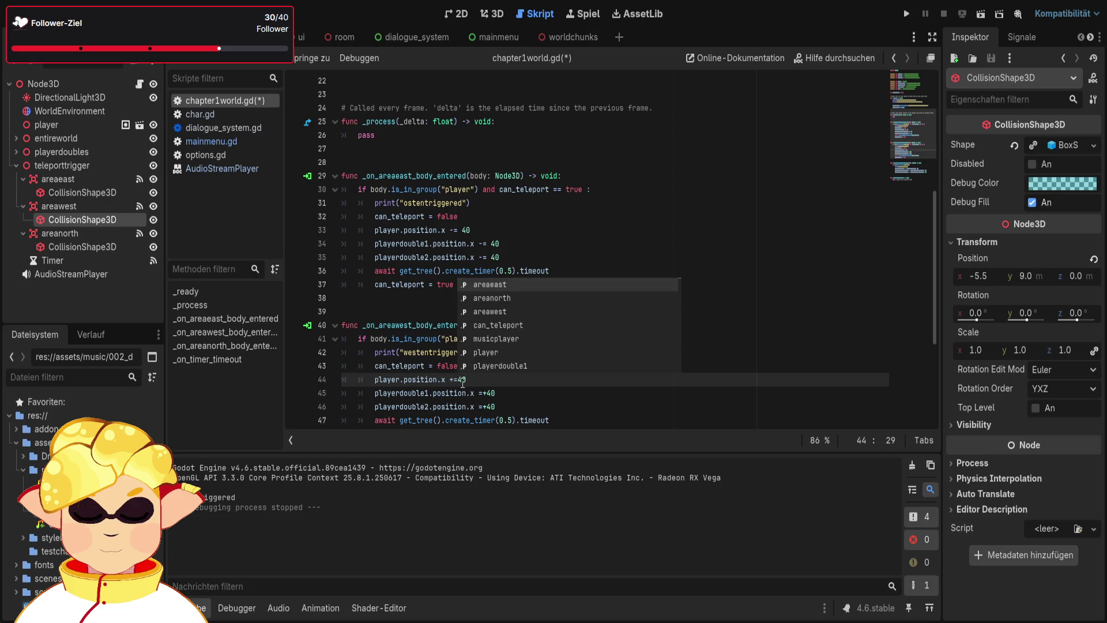
left_click(479, 394)
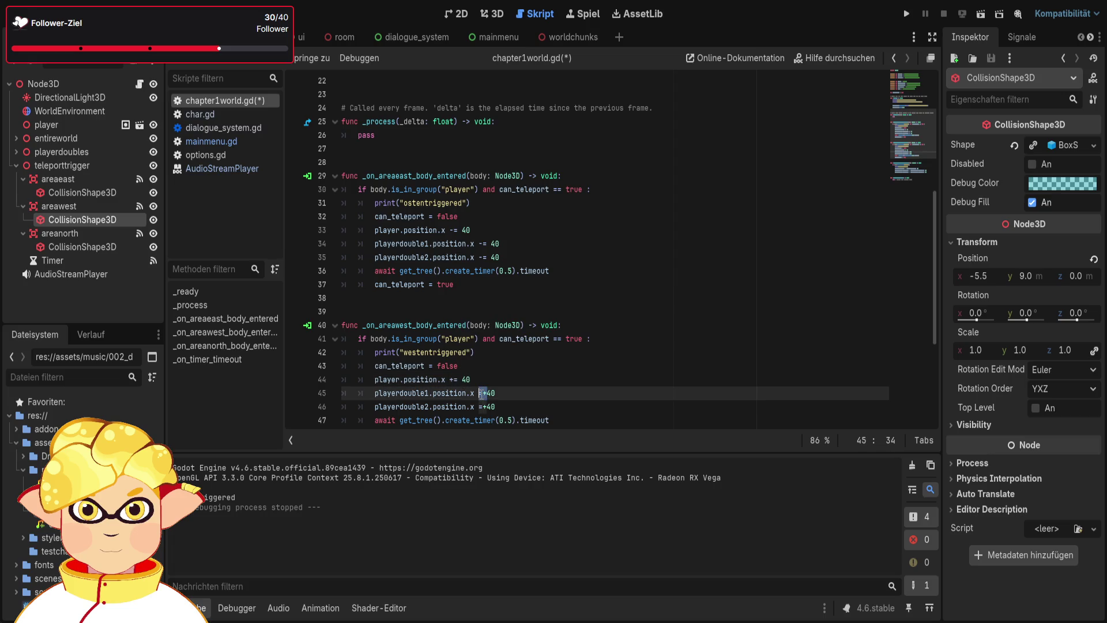
type("+")
key("Delete")
left_click(490, 406)
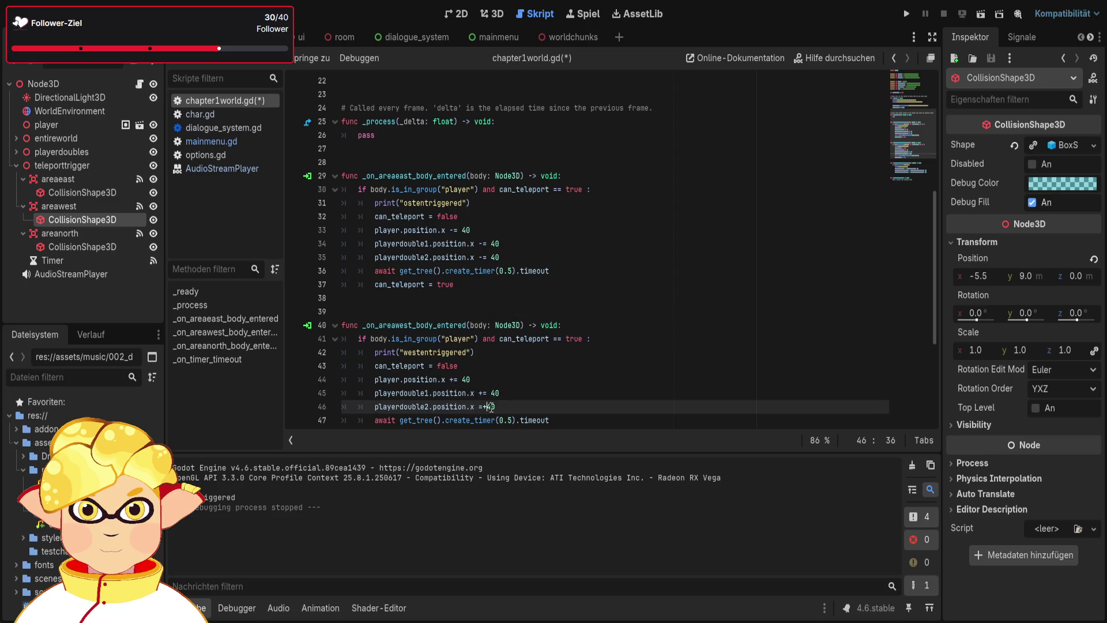
key("BackSpace")
key("BackSpace")
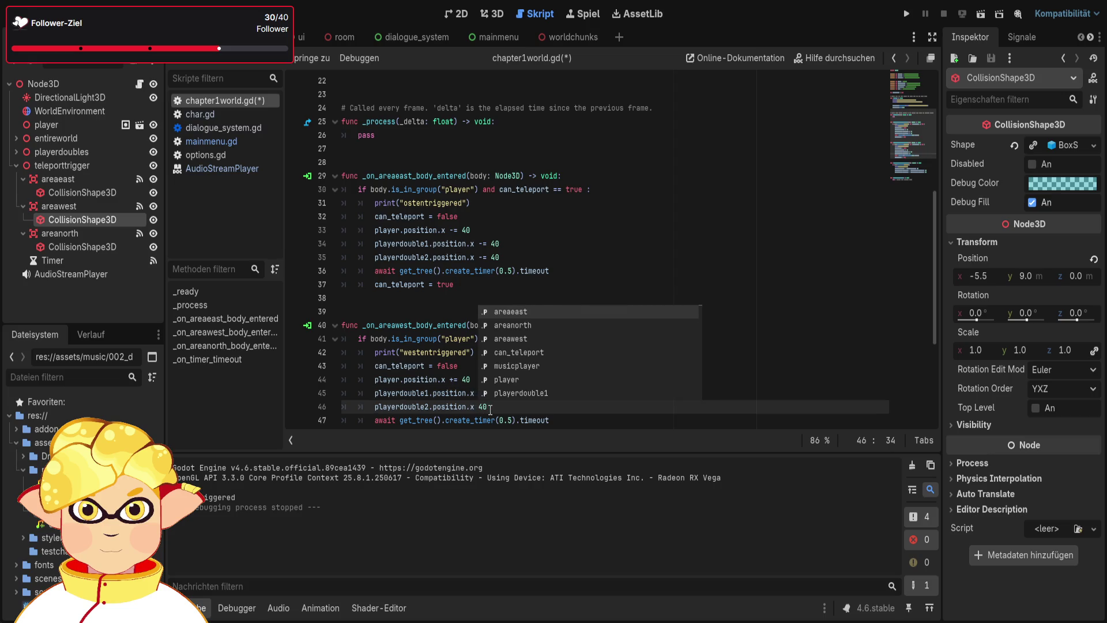
type("+=")
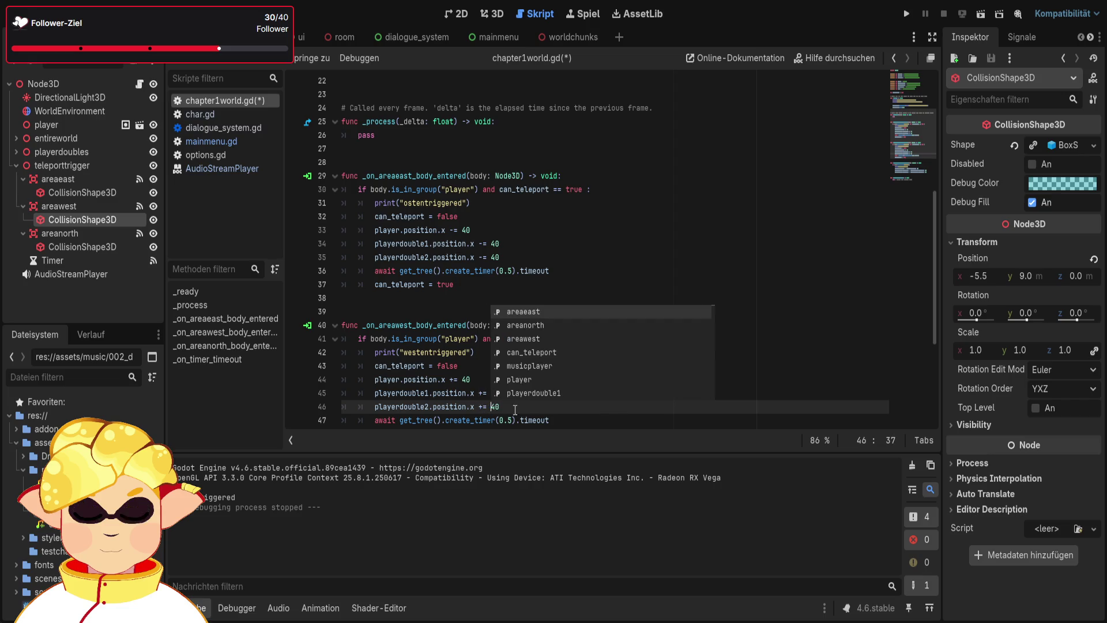
left_click(627, 420)
left_click(980, 13)
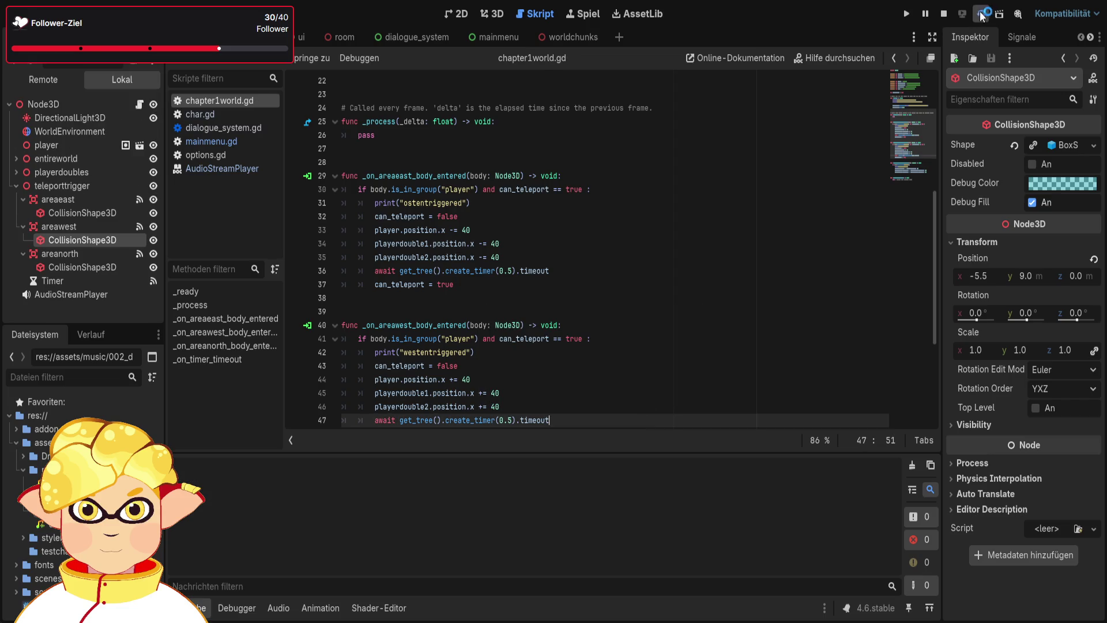
Walk down the road with WASD through the teleport zones, then stop the game with F8
key("w")
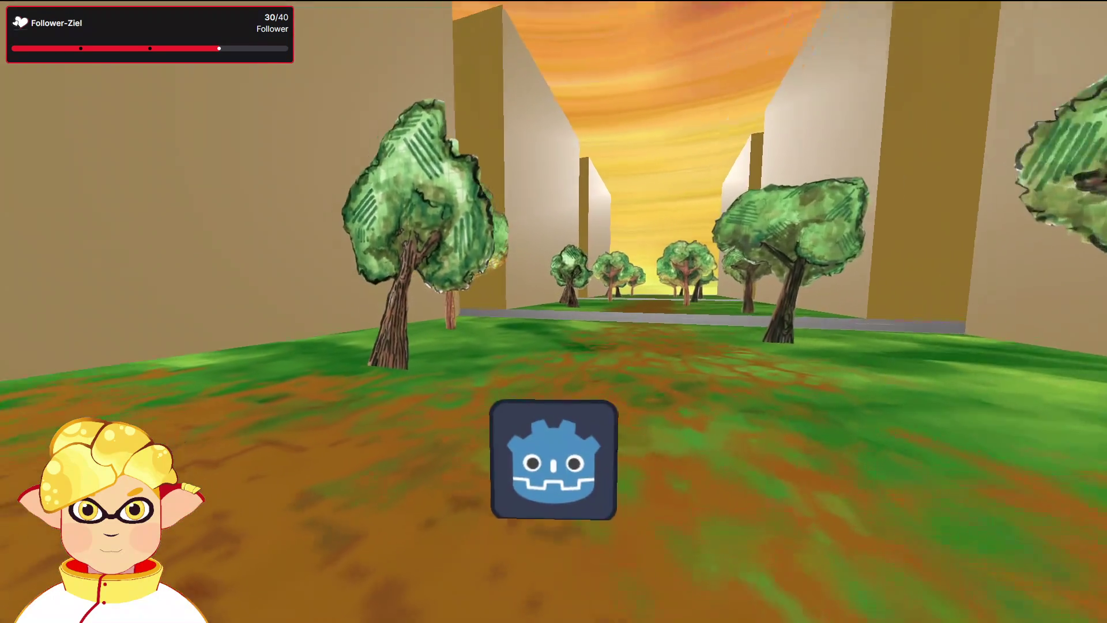
key("w")
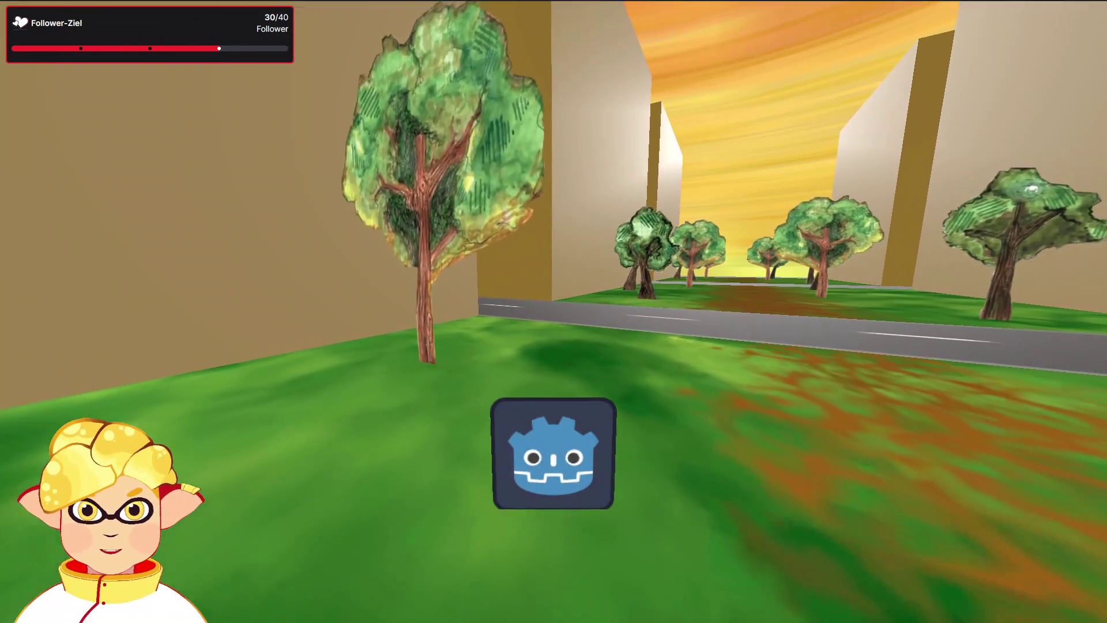
key("w")
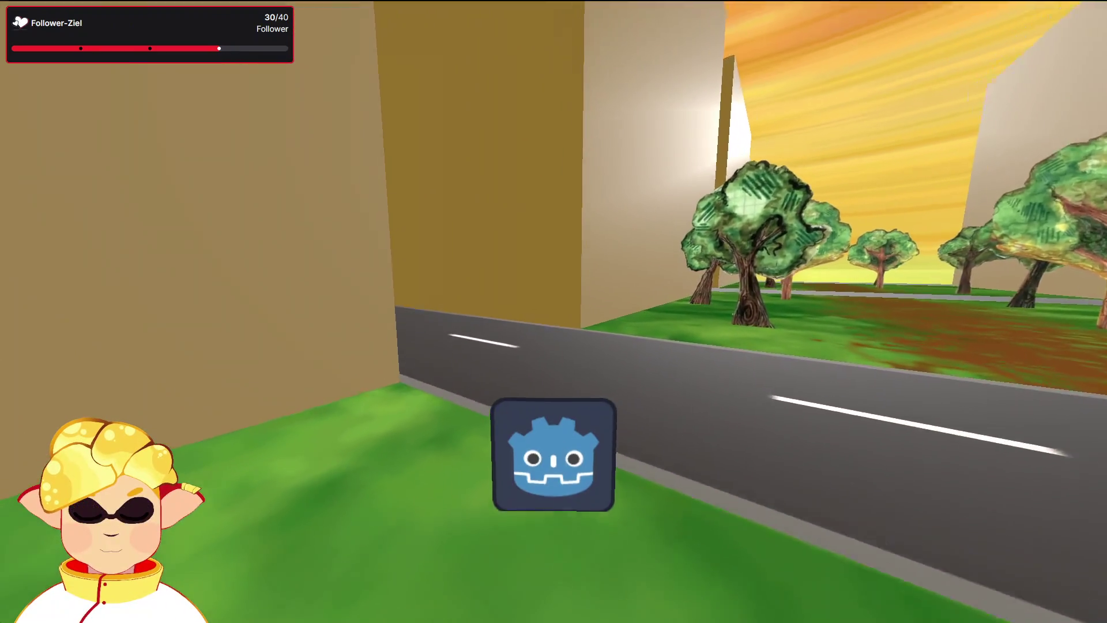
key("w")
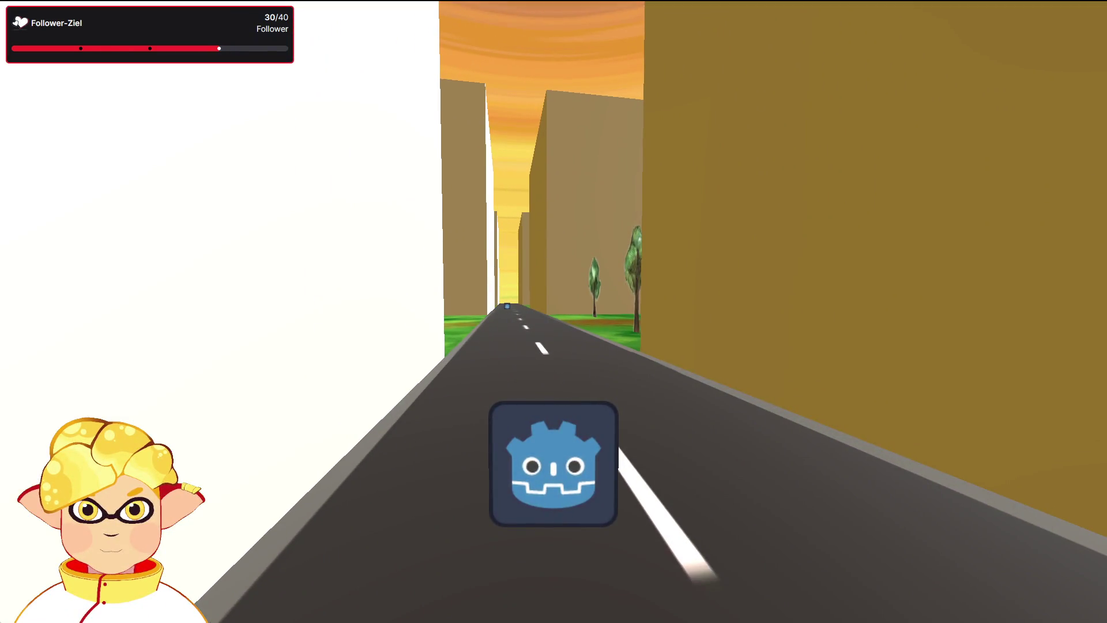
key("w")
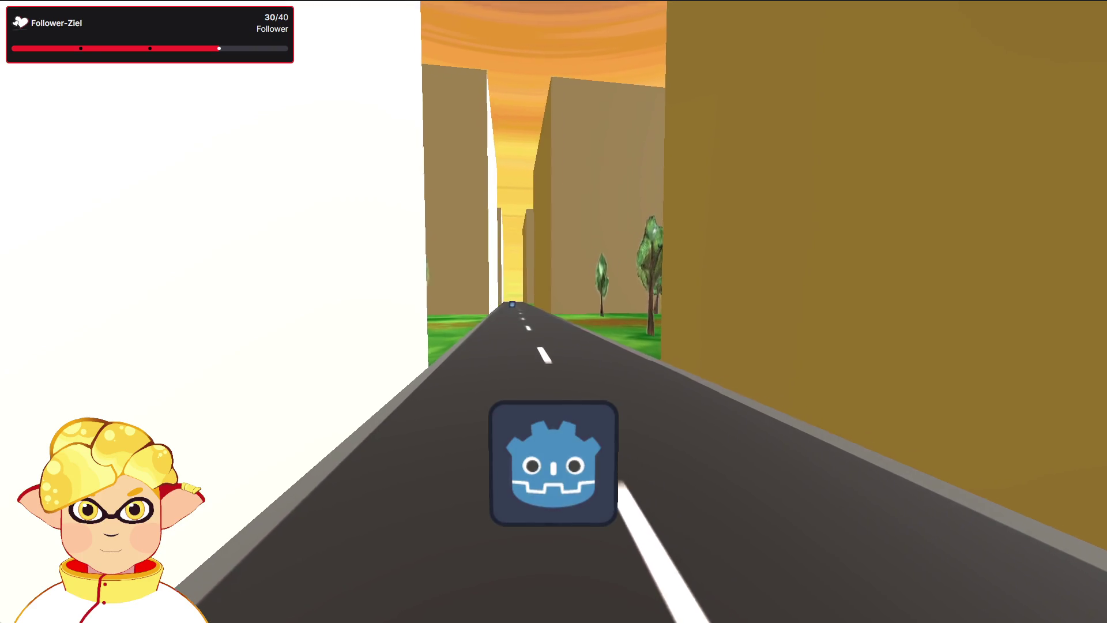
key("w")
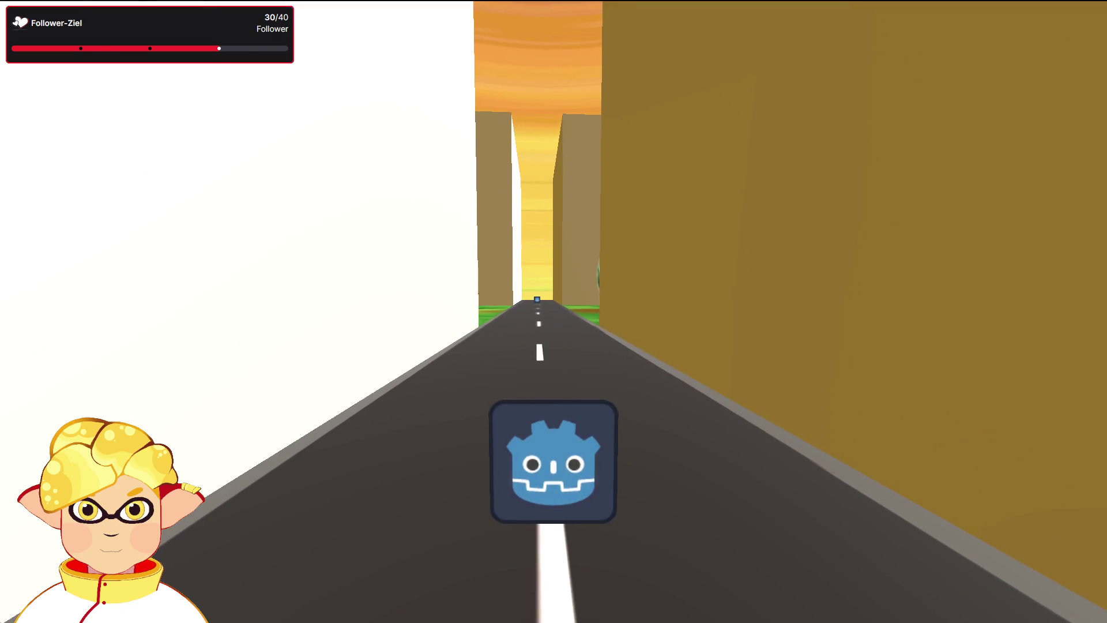
key("a")
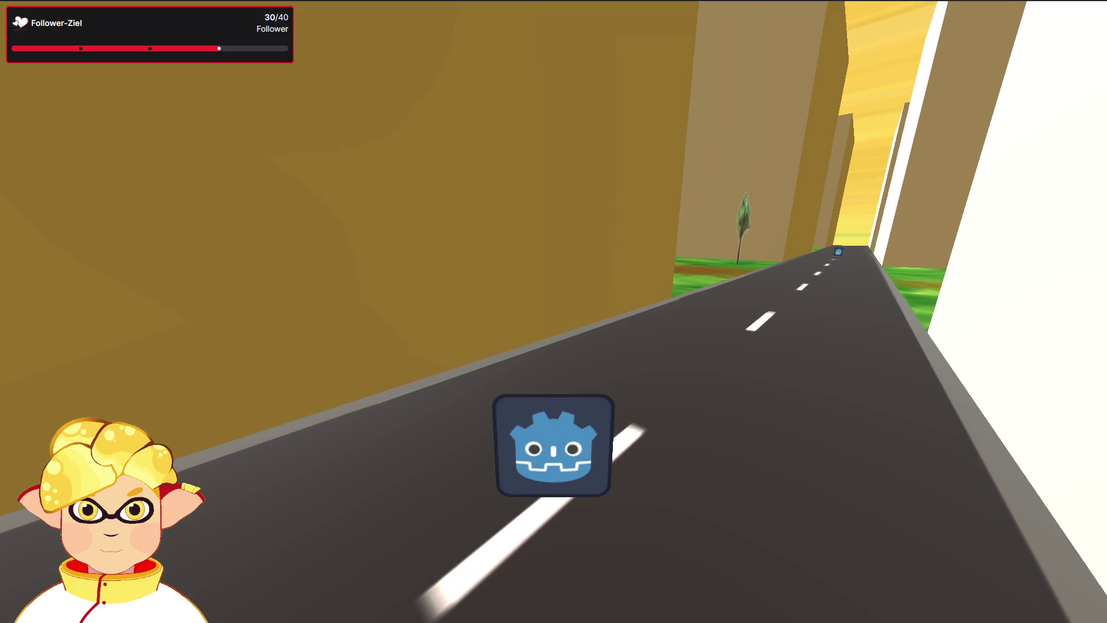
key("a")
key("d")
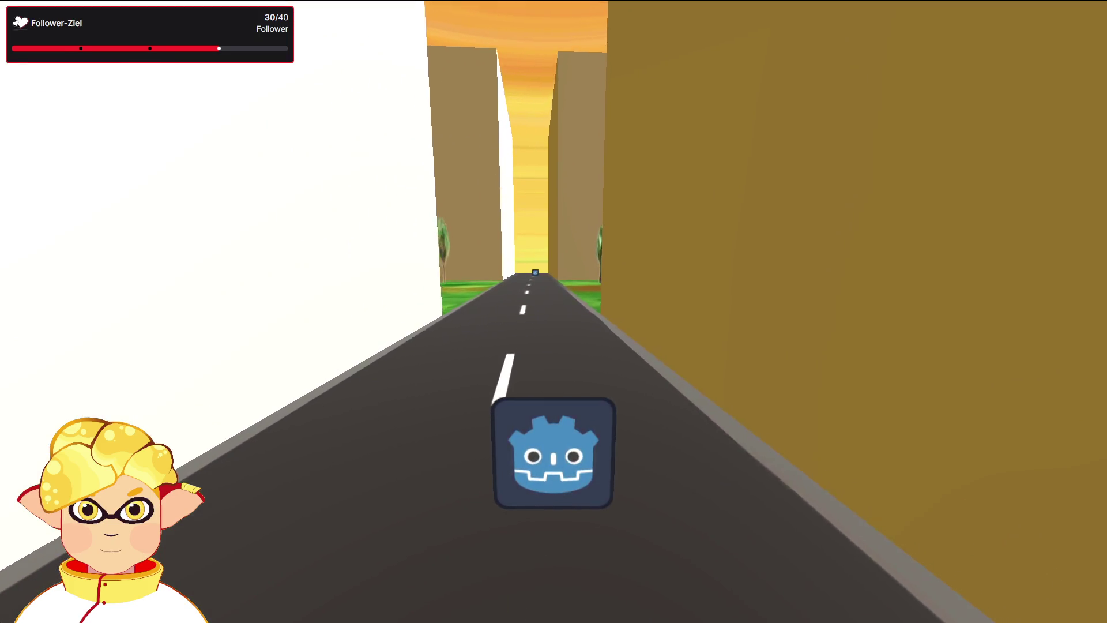
key("w")
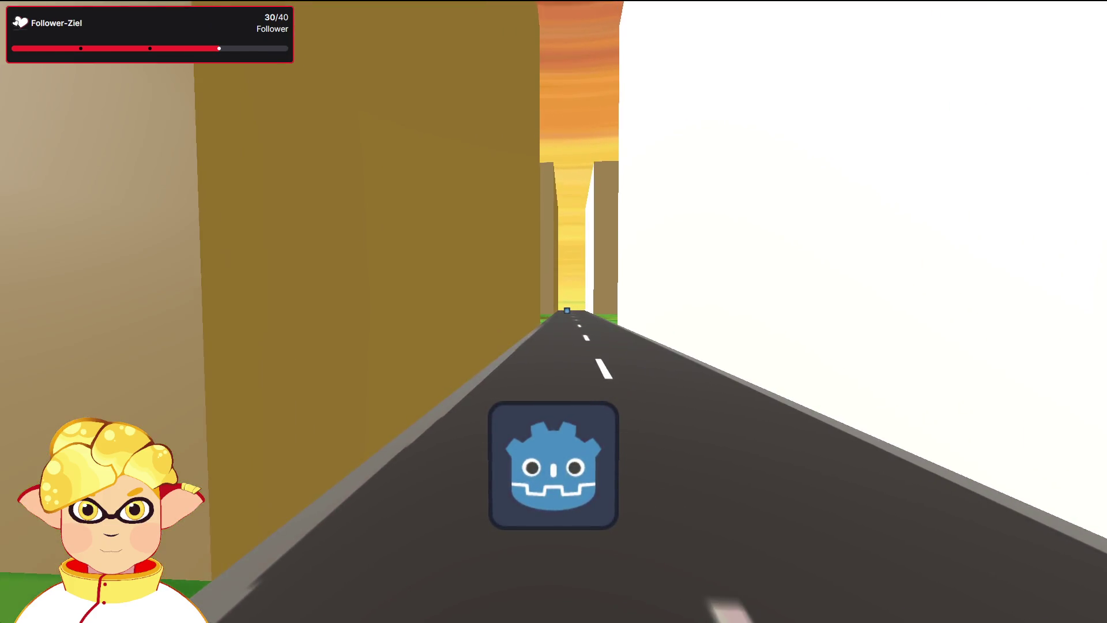
key("a")
key("d")
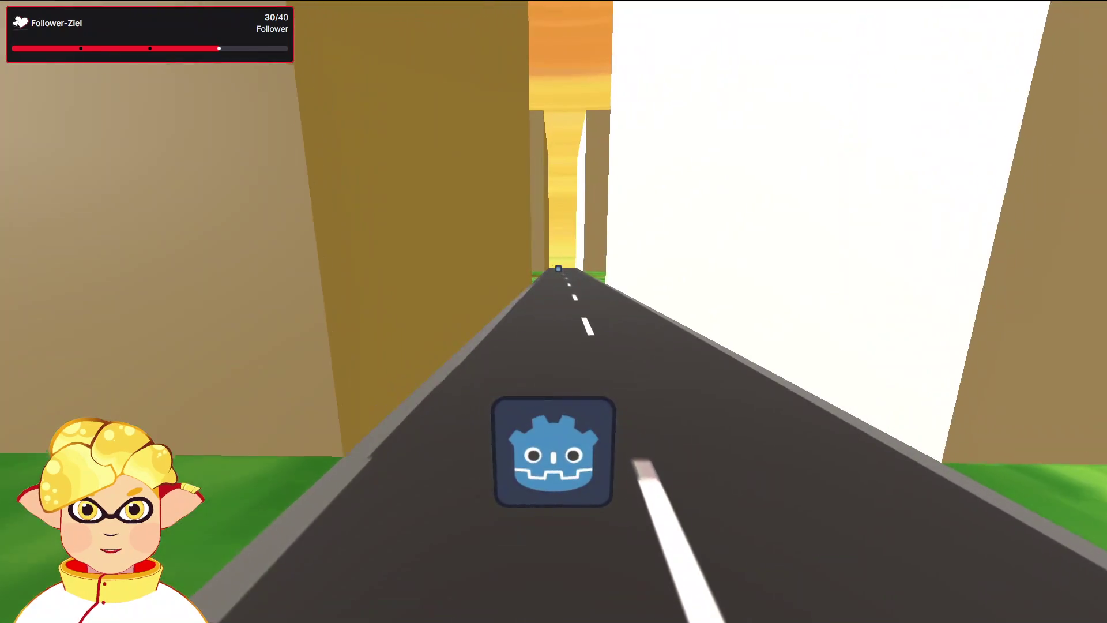
key("w")
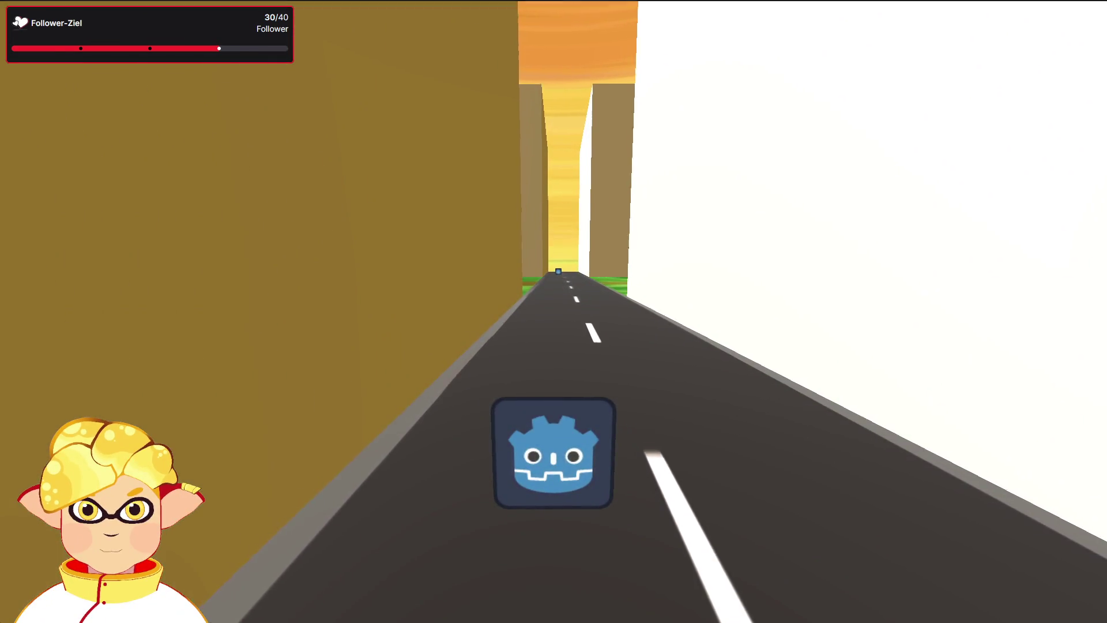
key("w")
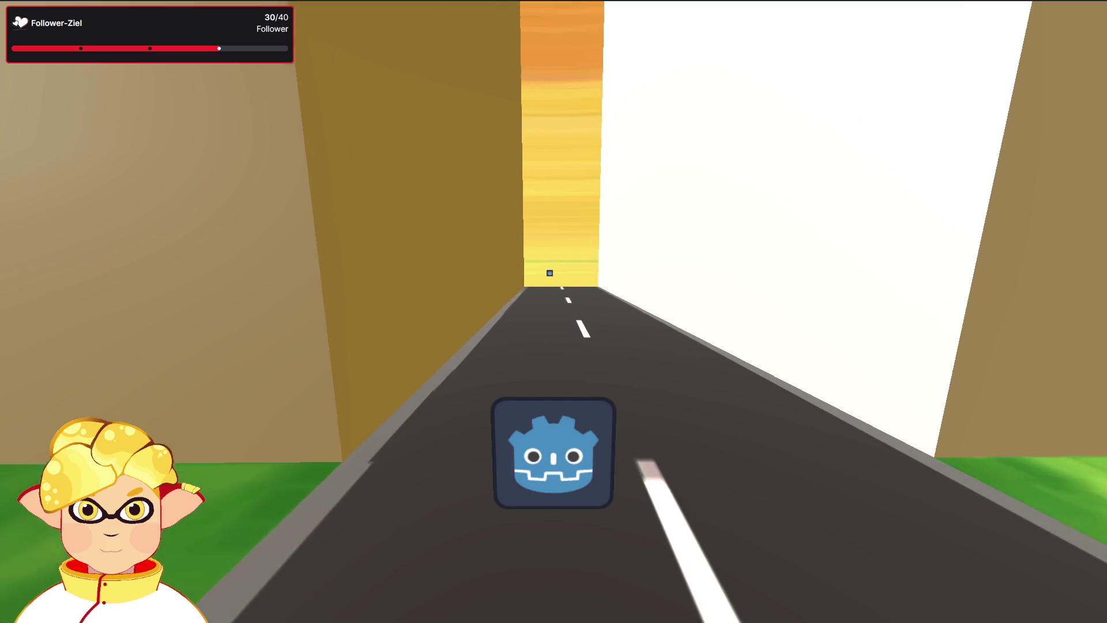
key("F8")
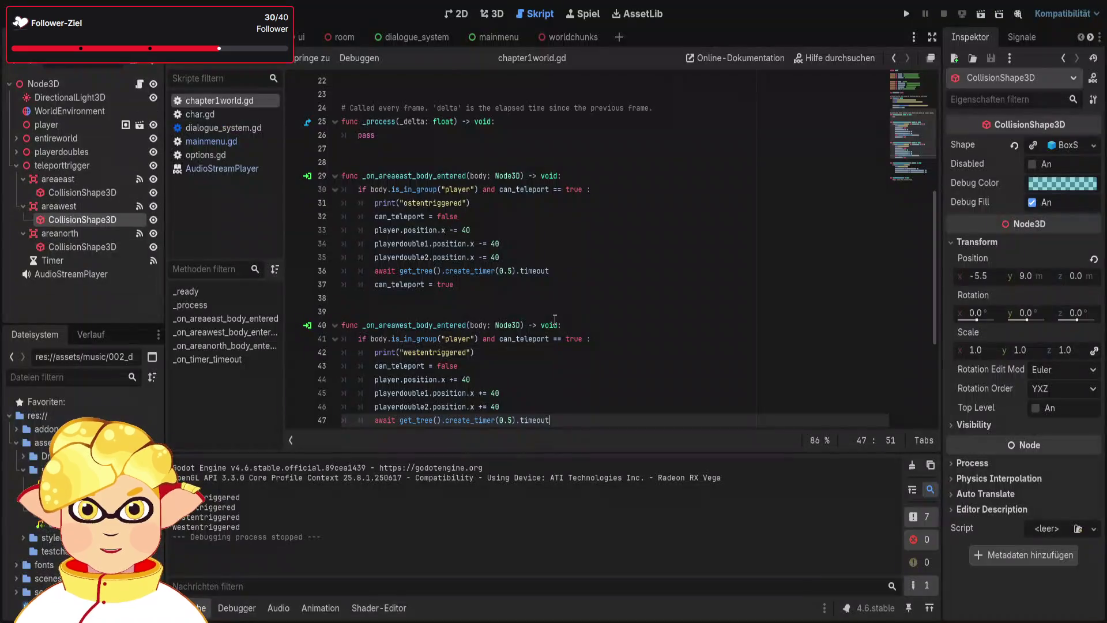
scroll(554, 319, "down", 1)
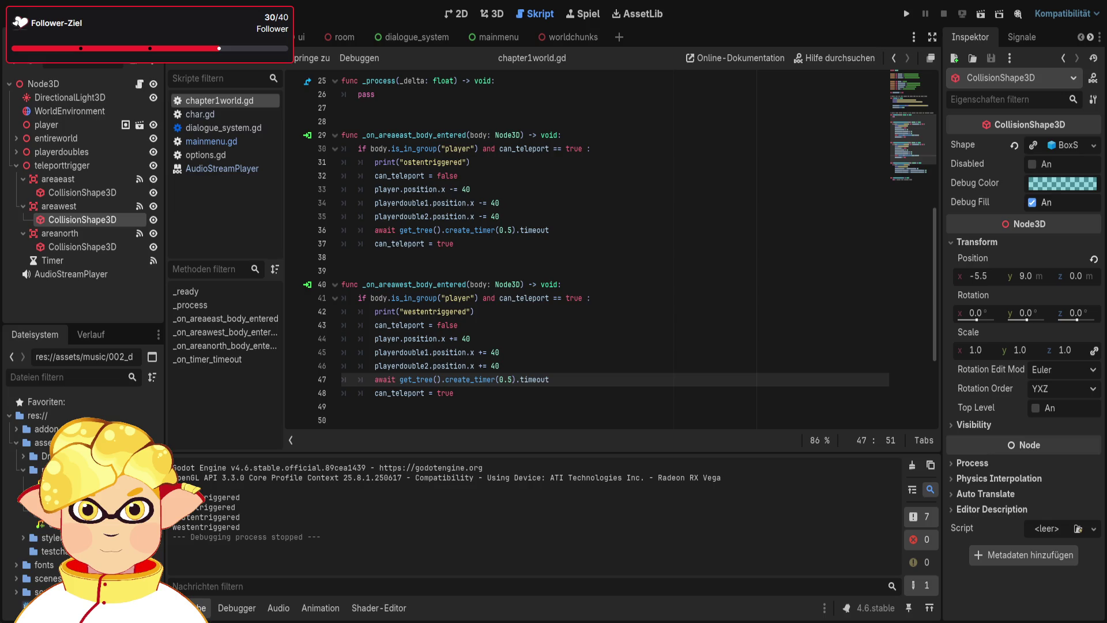
left_click(522, 367)
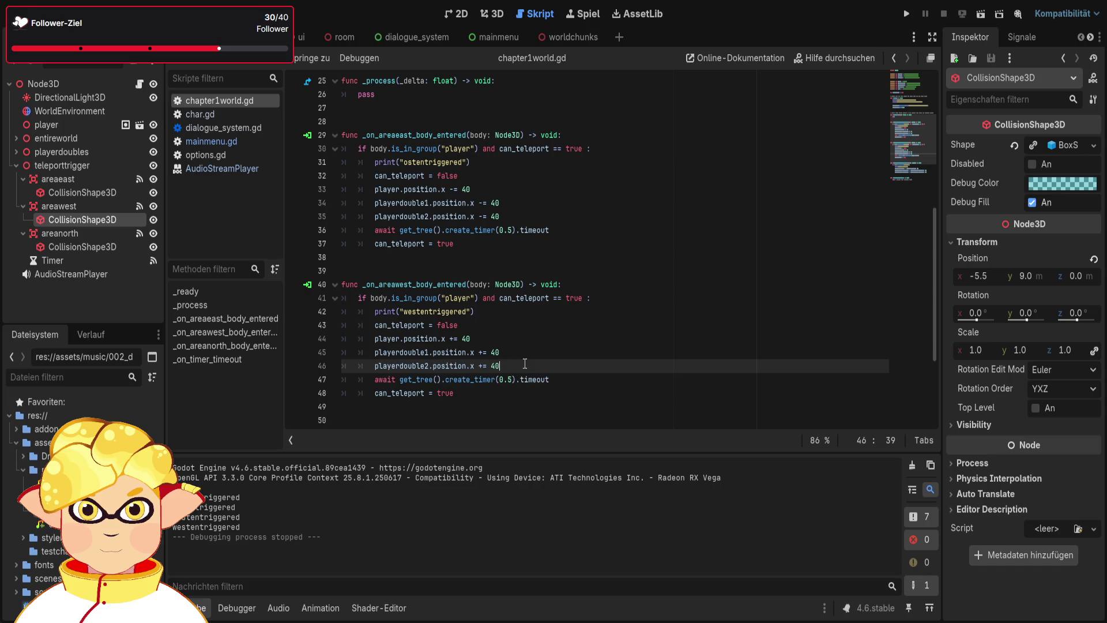
key("BackSpace")
key("BackSpace")
type("38")
key("BackSpace")
key("BackSpace")
type("40")
Insert a colon on line 13 so the declaration reads var can_teleport := true
scroll(401, 311, "up", 8)
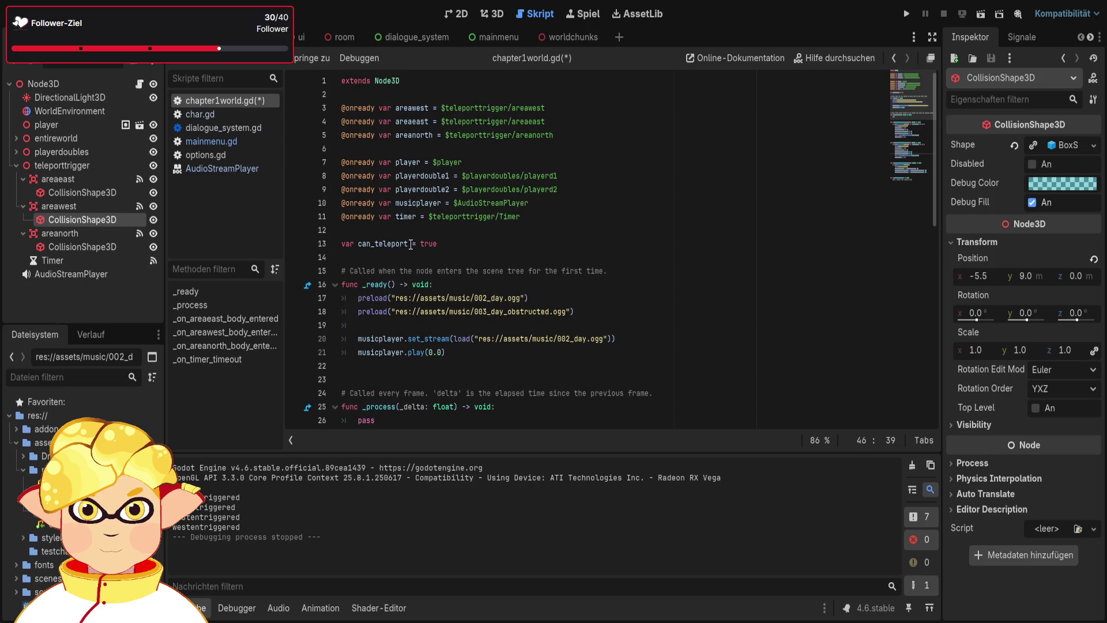
left_click(410, 243)
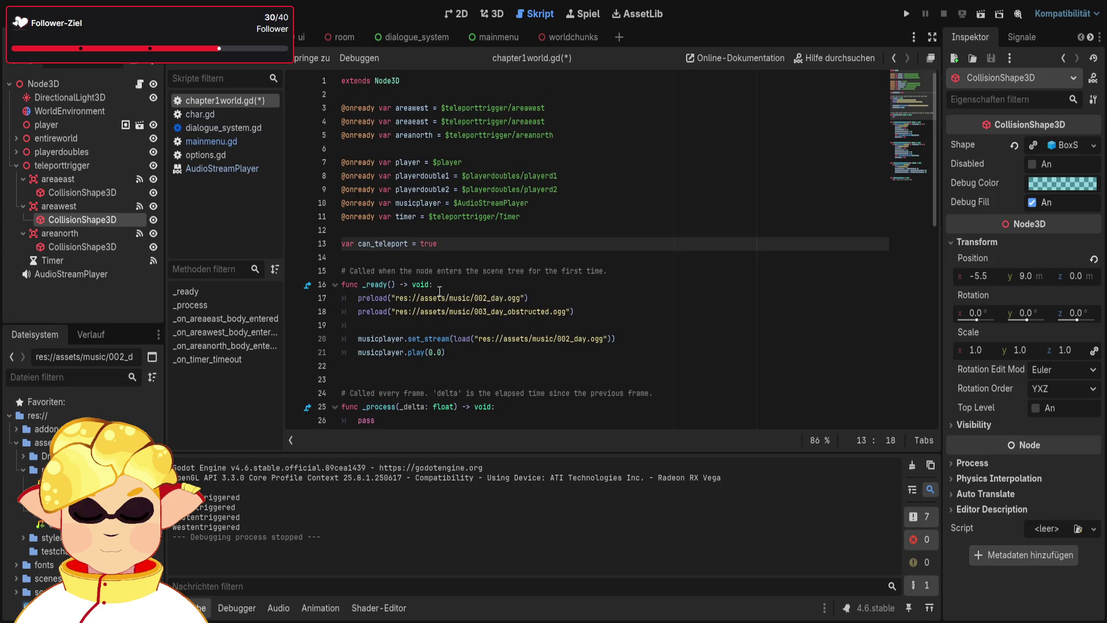
type(":")
left_click(467, 283)
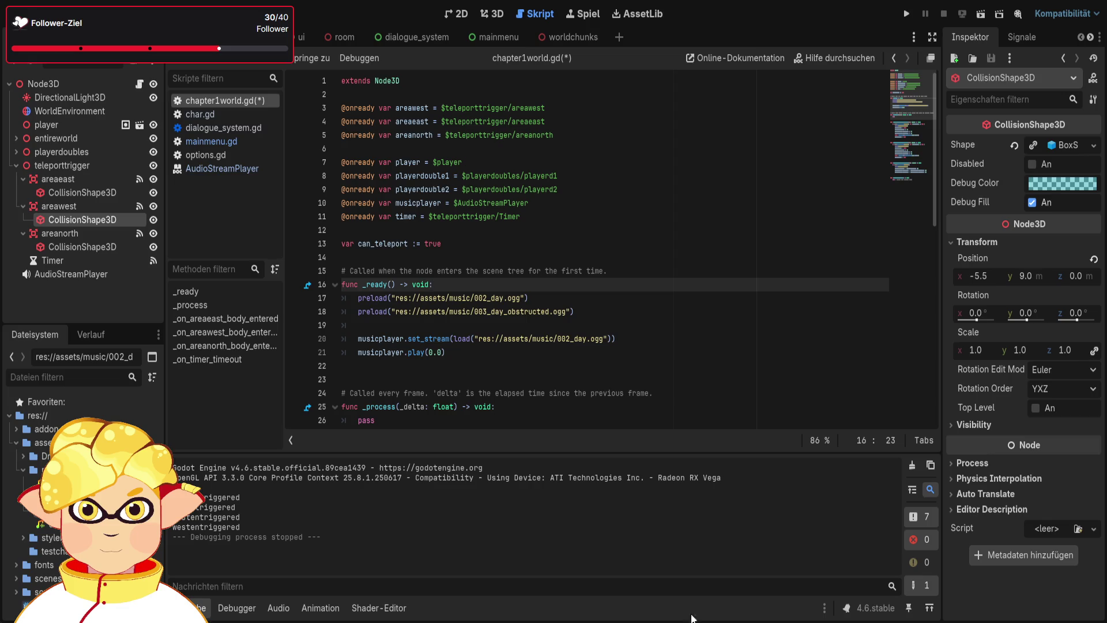
Add blank lines after line 35's double shifts in _on_areaeast_body_entered, ahead of the timer await
scroll(346, 325, "down", 5)
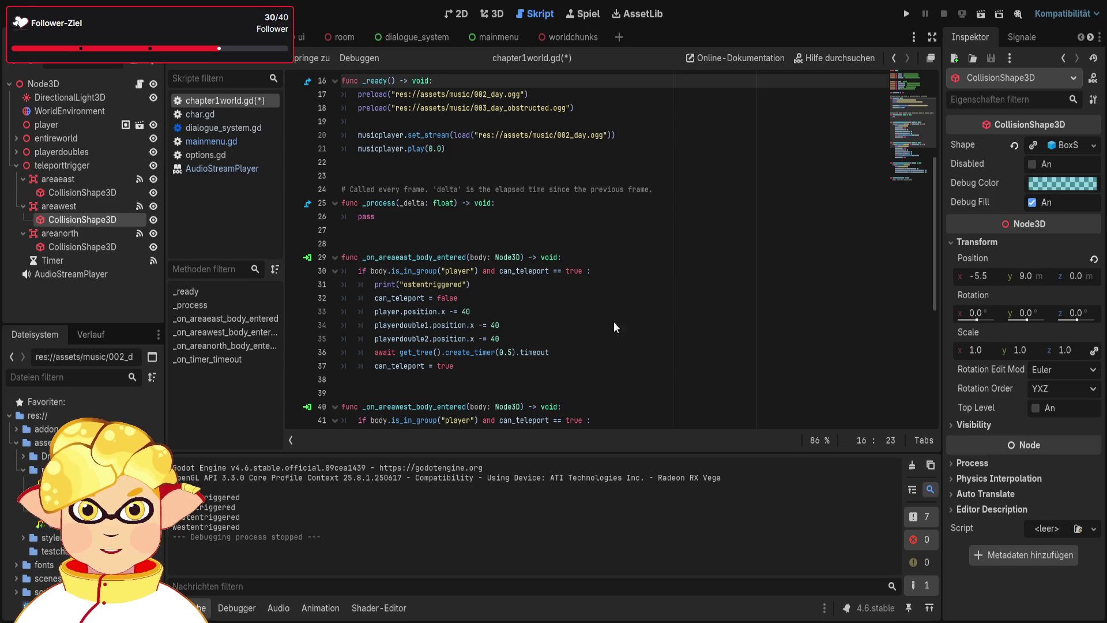
left_click(635, 306)
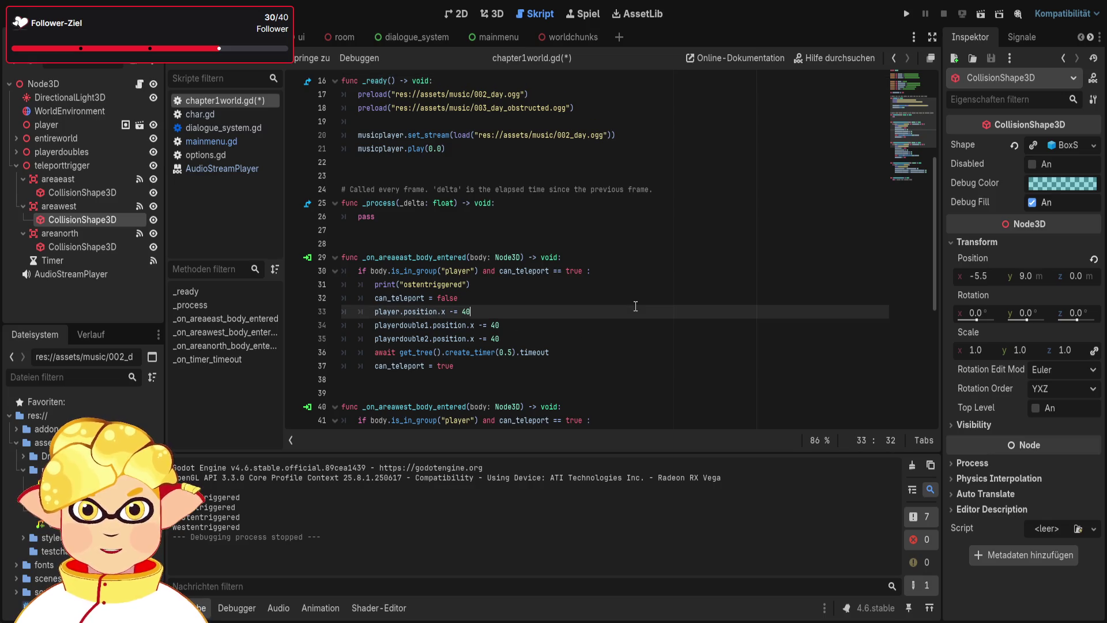
left_click(552, 352)
left_click(542, 338)
key("Return")
key("Return")
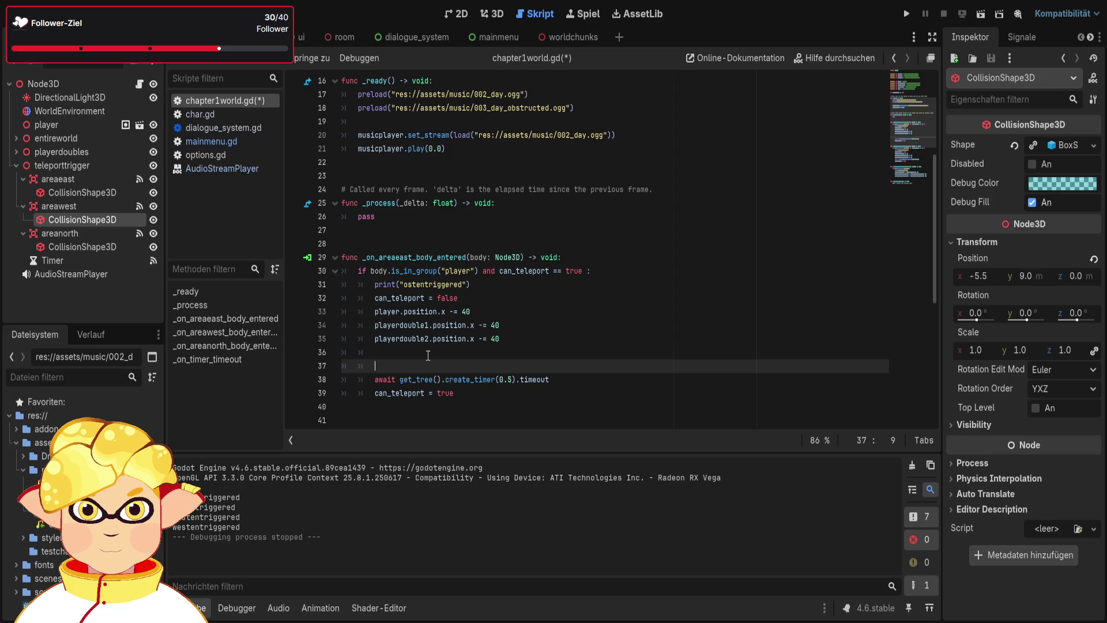
scroll(427, 353, "up", 5)
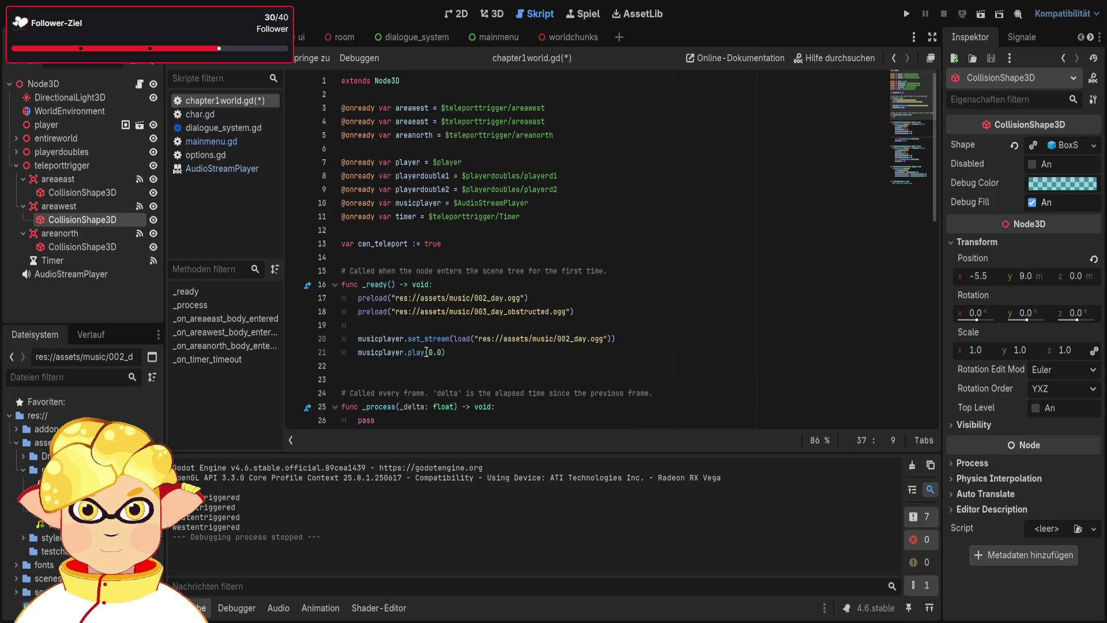
left_click_drag(429, 123, 400, 123)
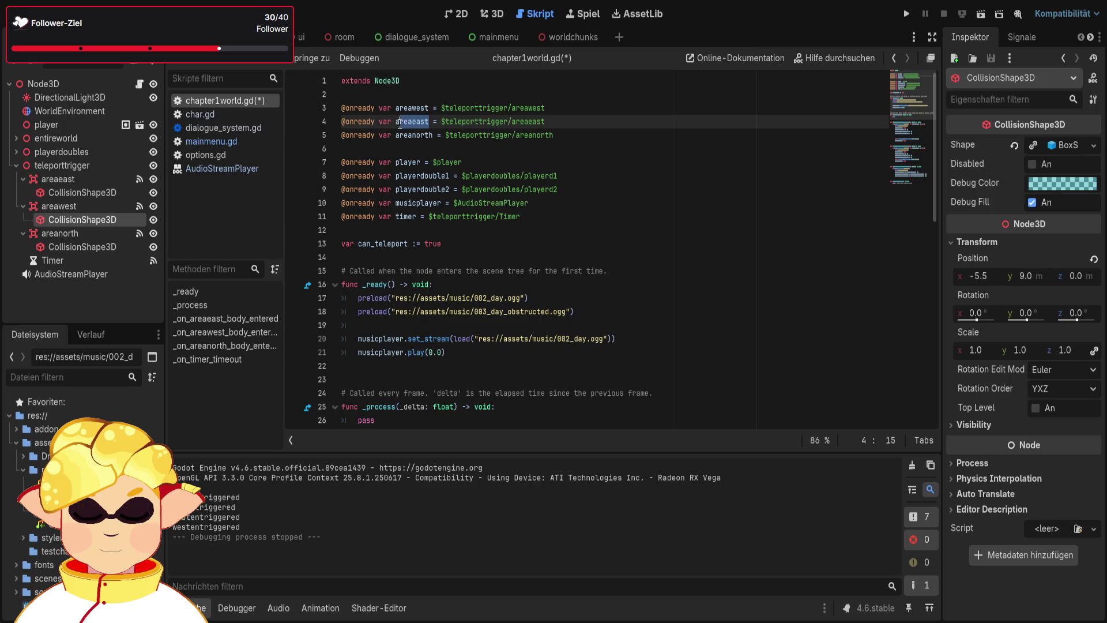
scroll(429, 279, "down", 12)
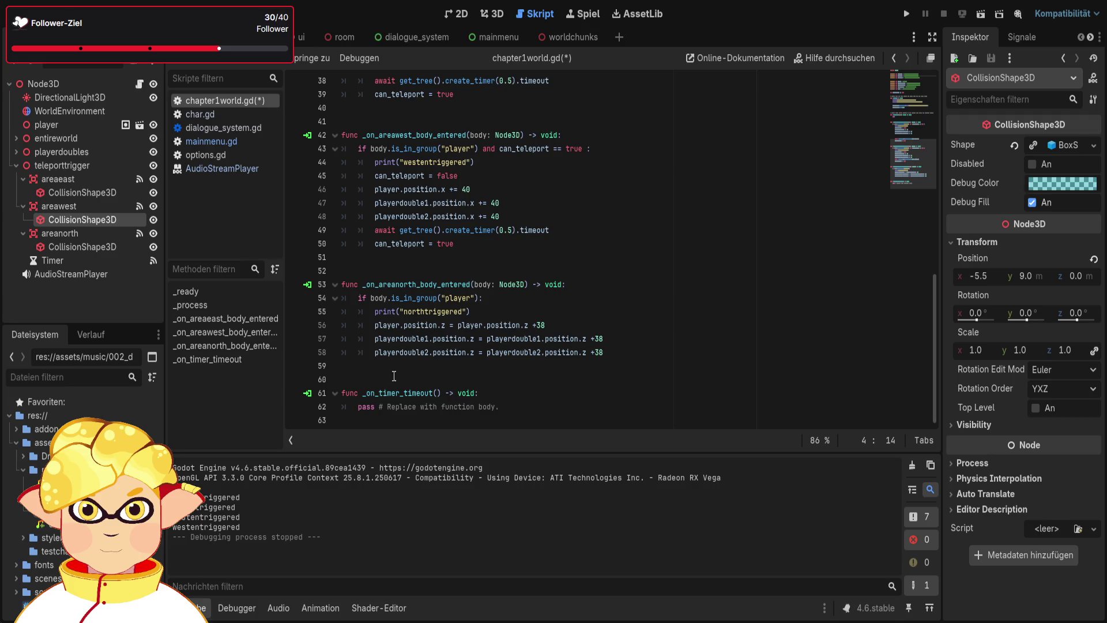
scroll(396, 374, "up", 2)
scroll(396, 373, "up", 3)
left_click(406, 261)
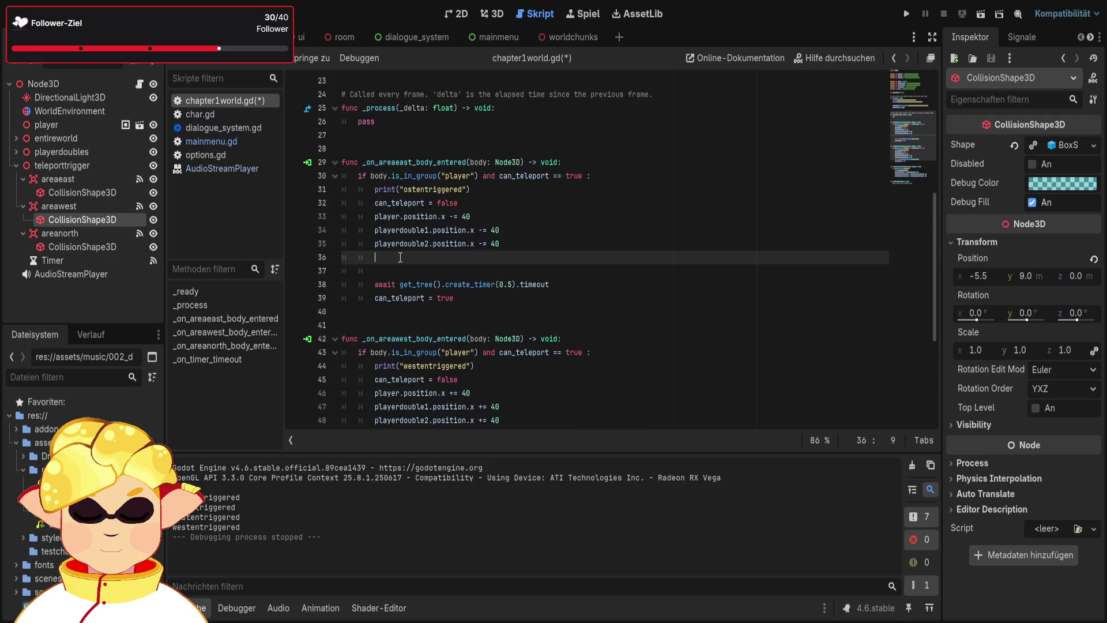
Add an areaeast.monitoring = false line in the east handler
key("Return")
type("areaeast")
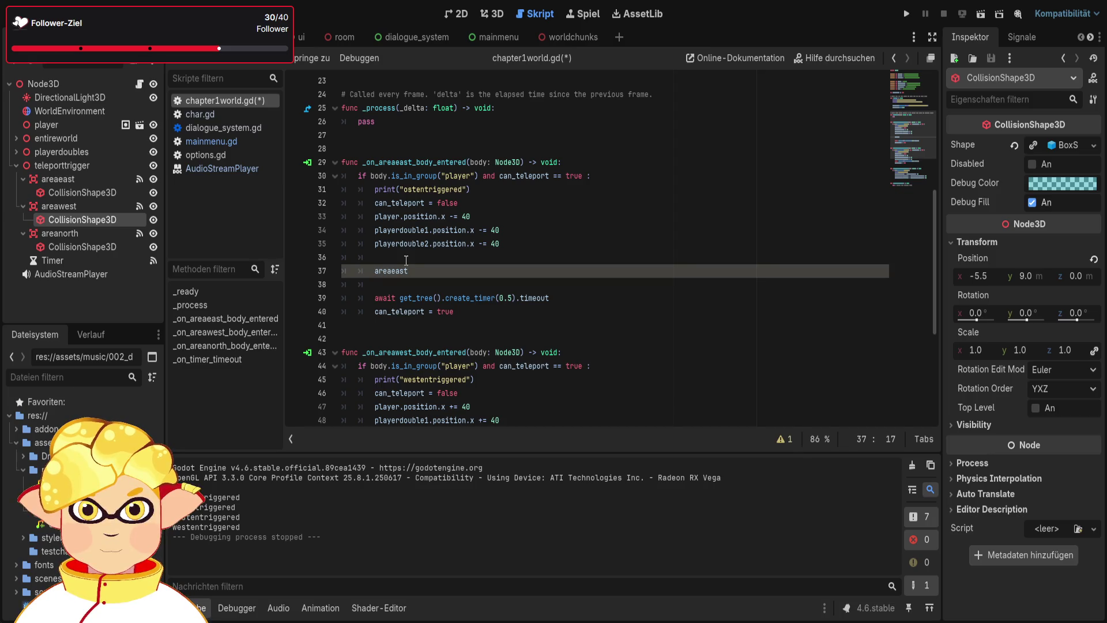
type(".m")
key("Escape")
type("oni")
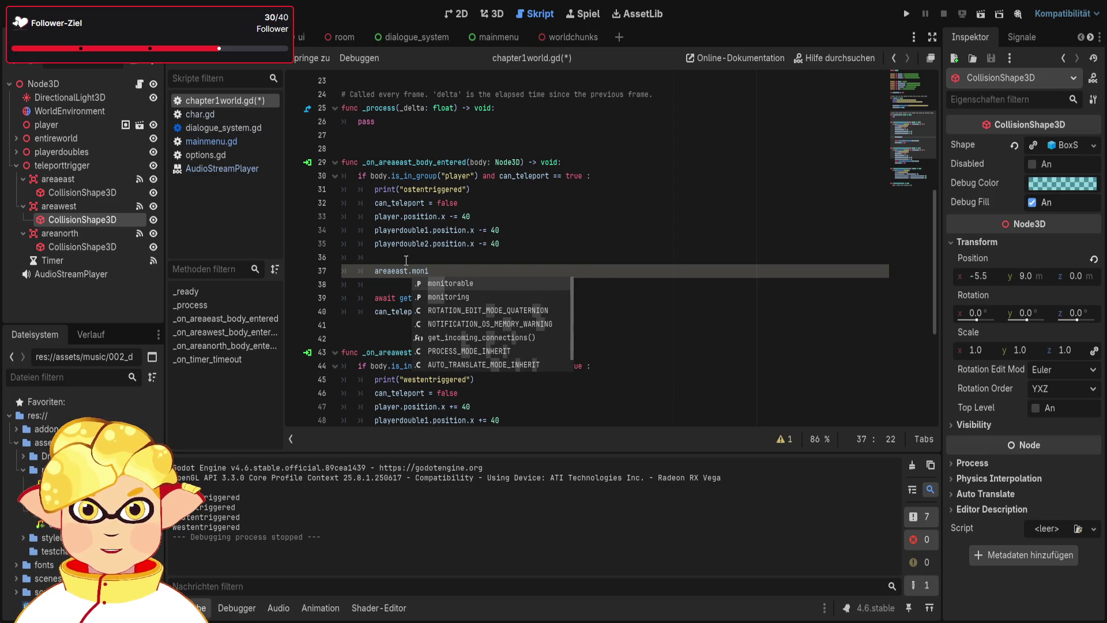
key("Escape")
key("Home")
key("Home")
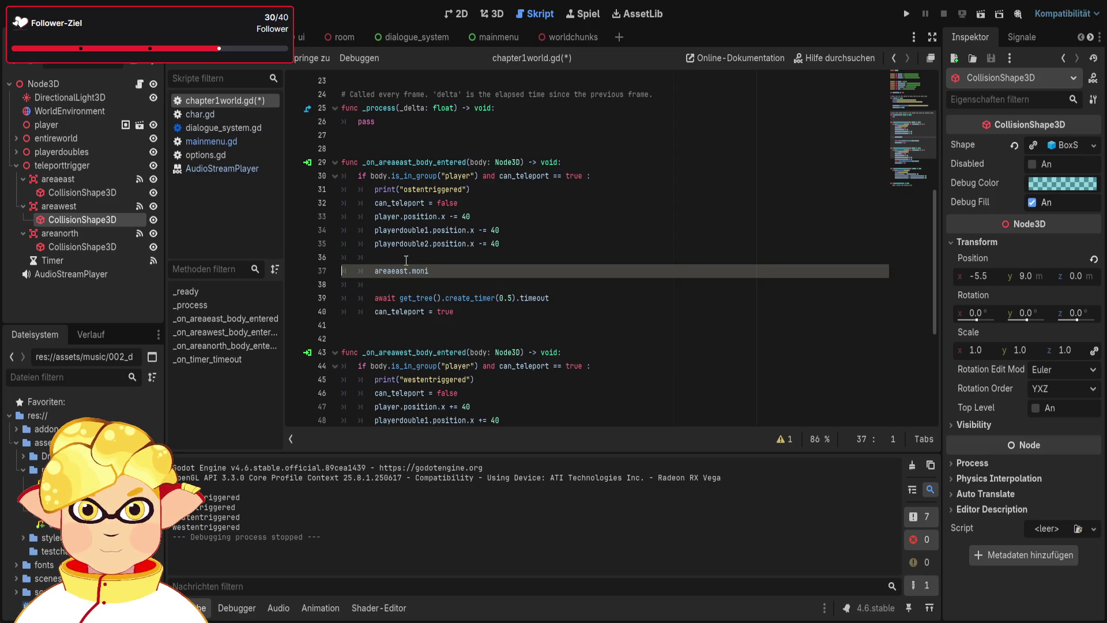
left_click(442, 266)
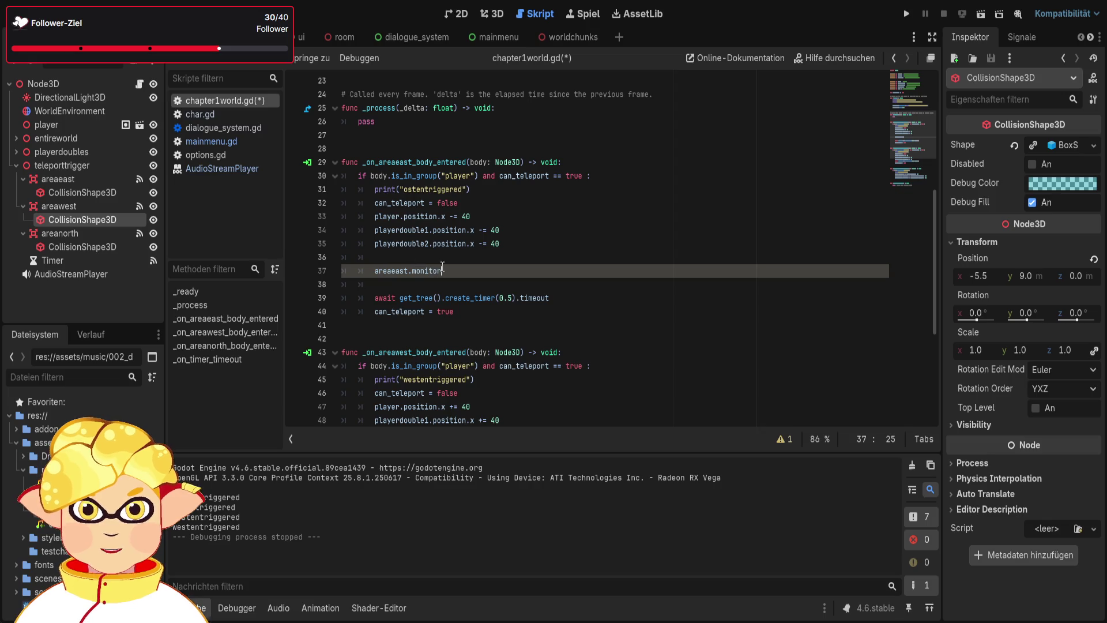
type("toring ")
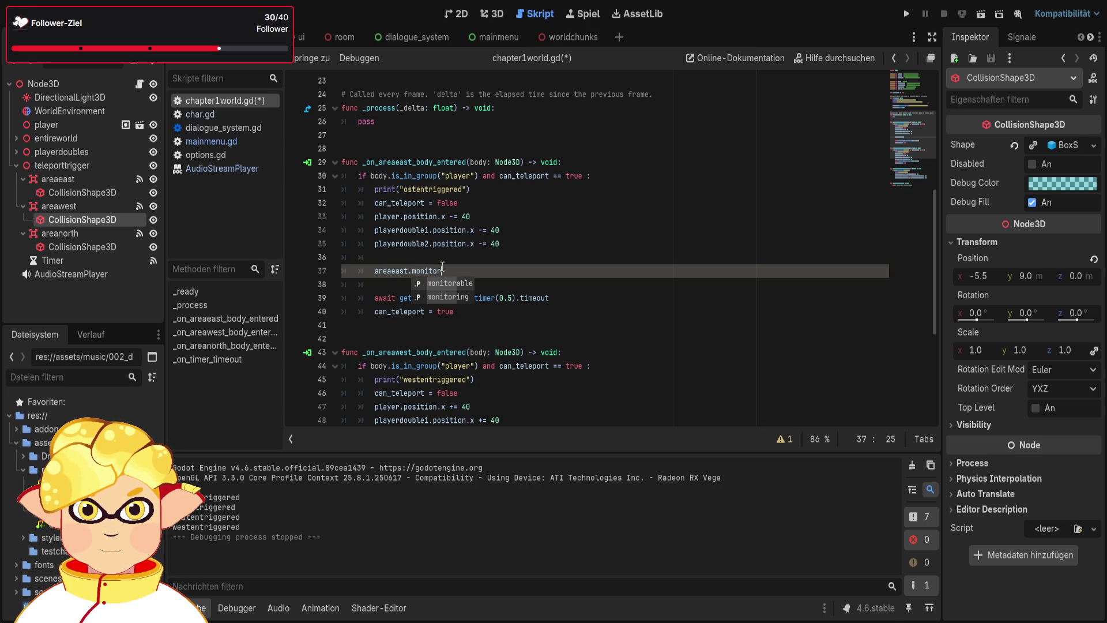
type("= false")
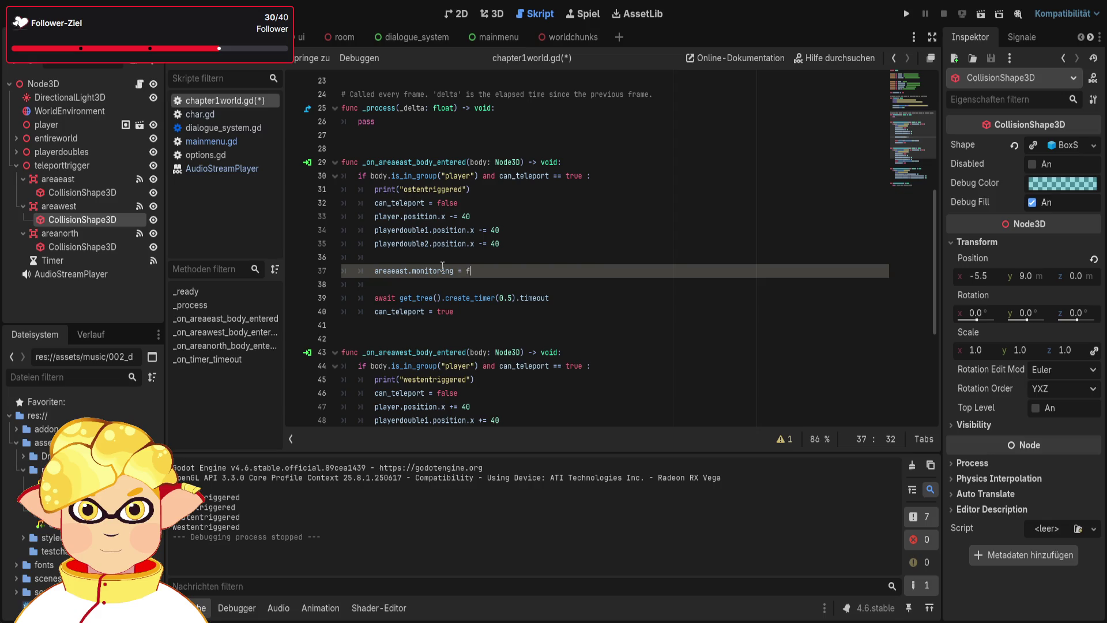
Replace create_timer(0.5).timeout with process_frame and duplicate that await for two frames
scroll(517, 309, "up", 1)
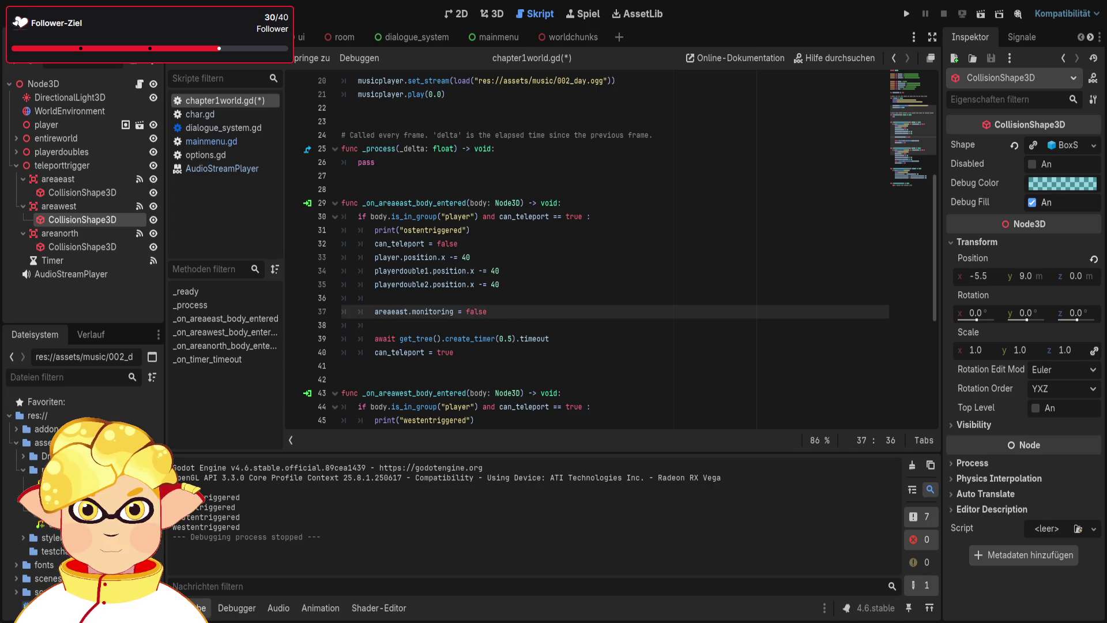
left_click_drag(550, 339, 445, 340)
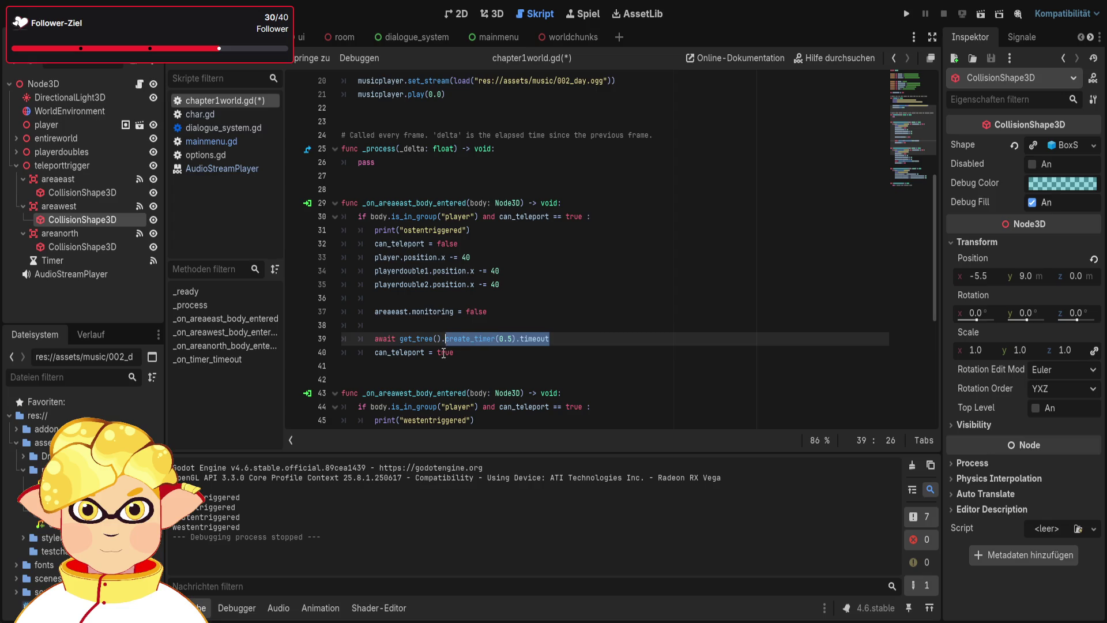
key("BackSpace")
type("process")
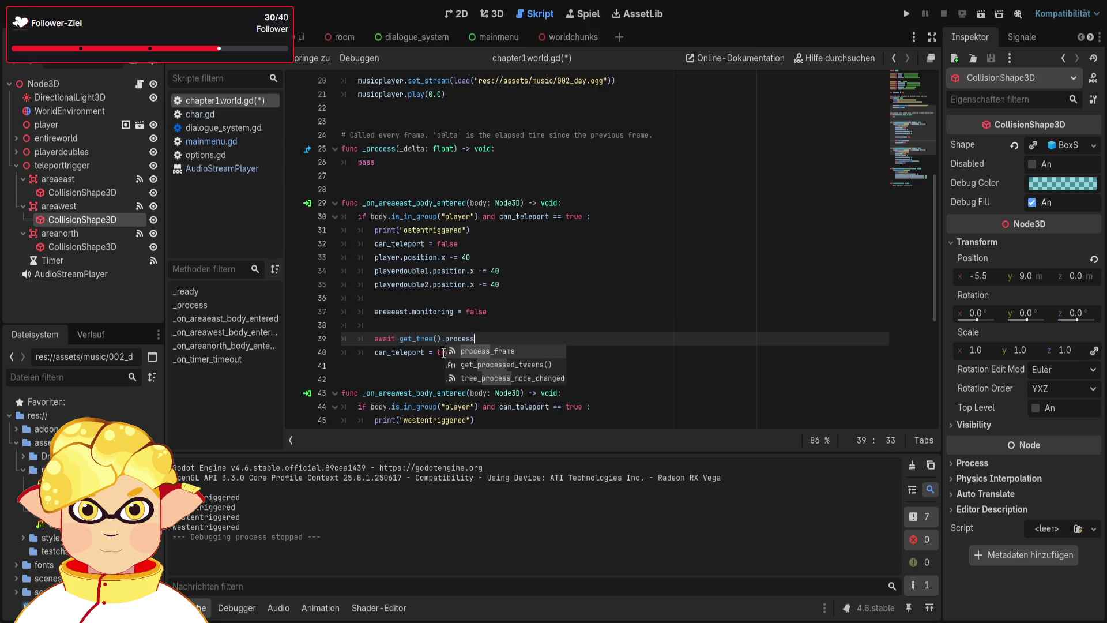
left_click(464, 353)
left_click_drag(499, 338, 330, 342)
key("ctrl+c")
left_click(513, 336)
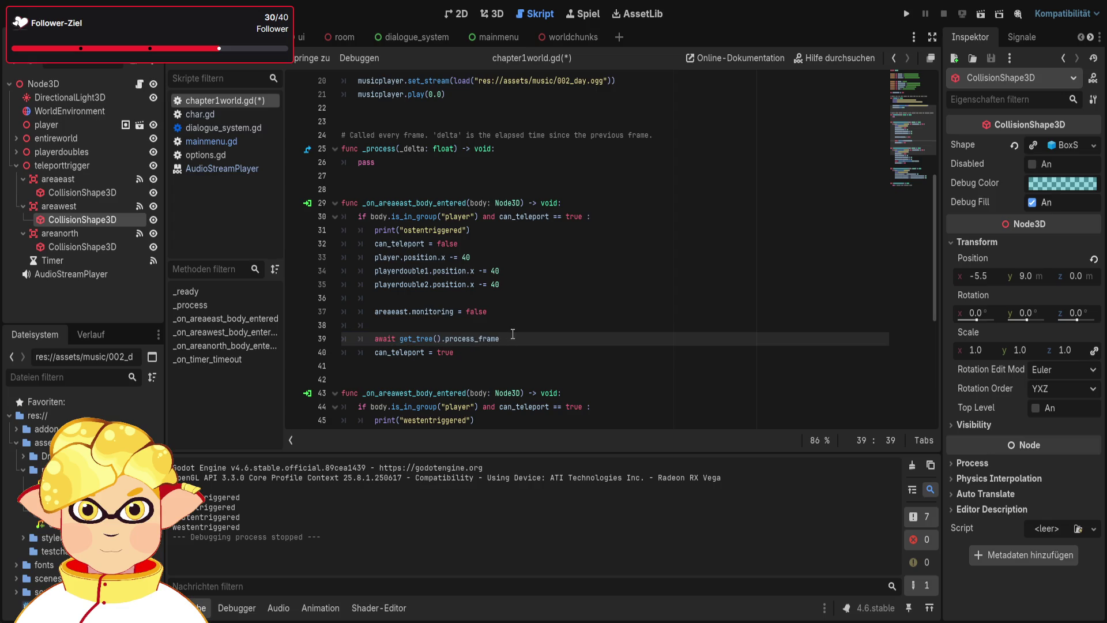
key("Return")
key("ctrl+v")
key("Home")
key("Home")
key("Delete")
key("Delete")
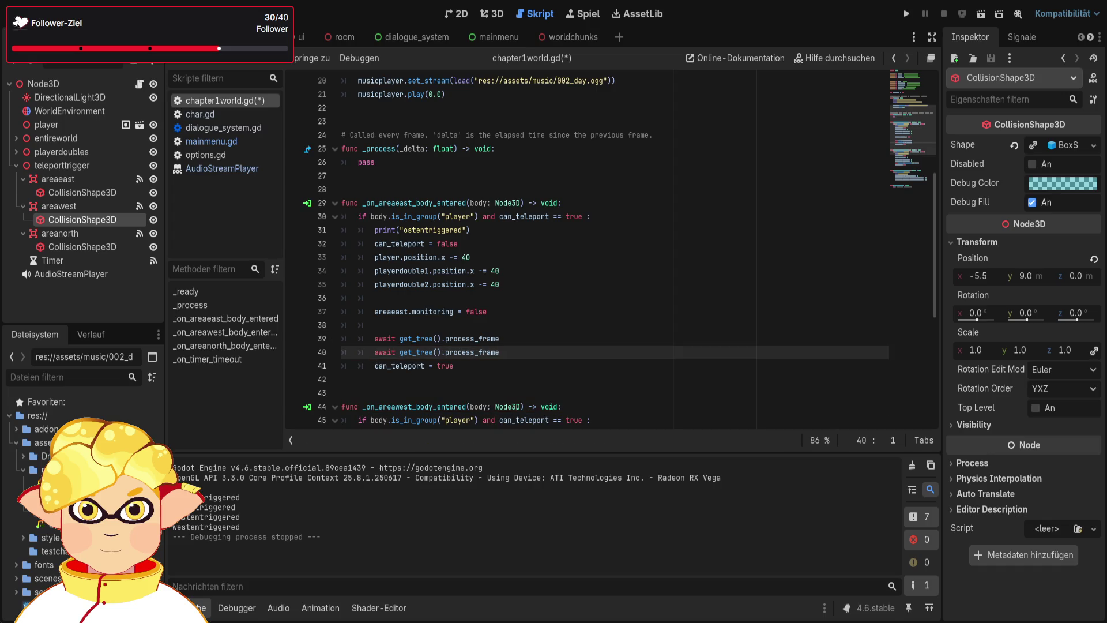
left_click(530, 354)
key("Return")
key("Return")
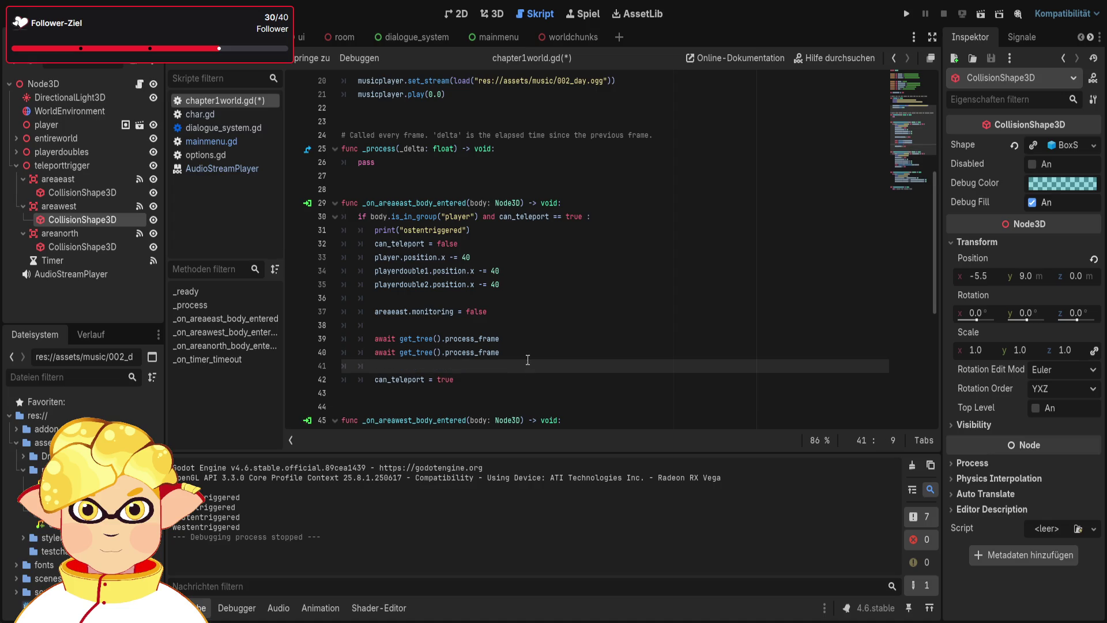
Add areaeast.monitoring = true after the frame waits, before can_teleport is reset
mouse_move(377, 297)
left_mouse_down()
mouse_move(472, 309)
mouse_move(375, 312)
left_mouse_up()
key("ctrl+c")
left_click(383, 380)
key("ctrl+v")
double_click(476, 379)
type("true")
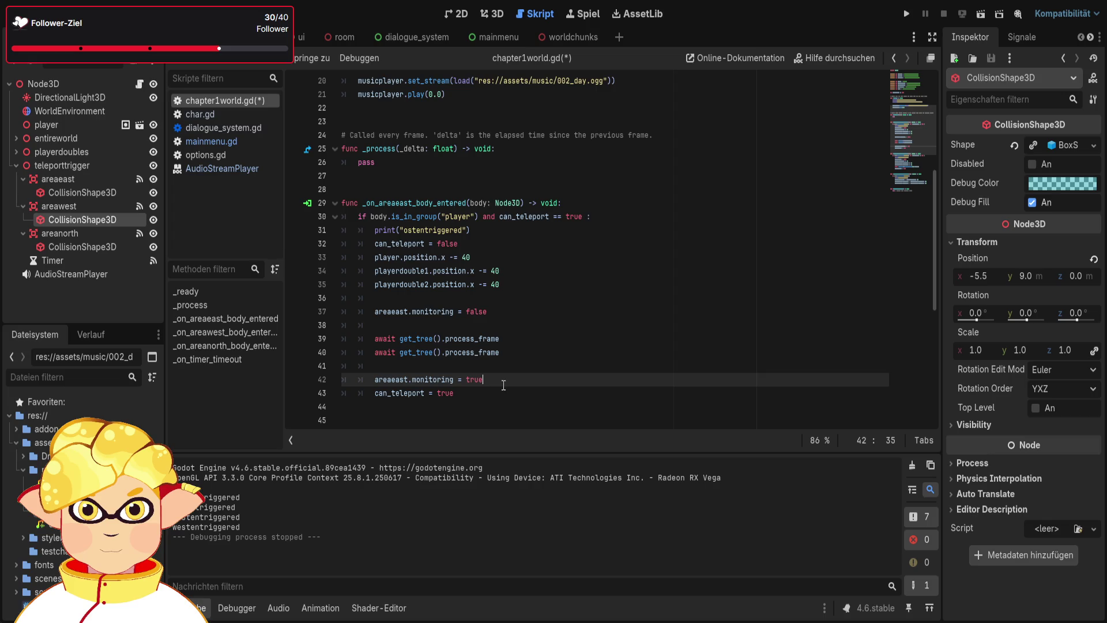
key("Return")
scroll(494, 375, "down", 1)
Replace the timer lines in _on_areawest_body_entered with the copied monitoring and two-frame wait block
left_click_drag(494, 369, 333, 264)
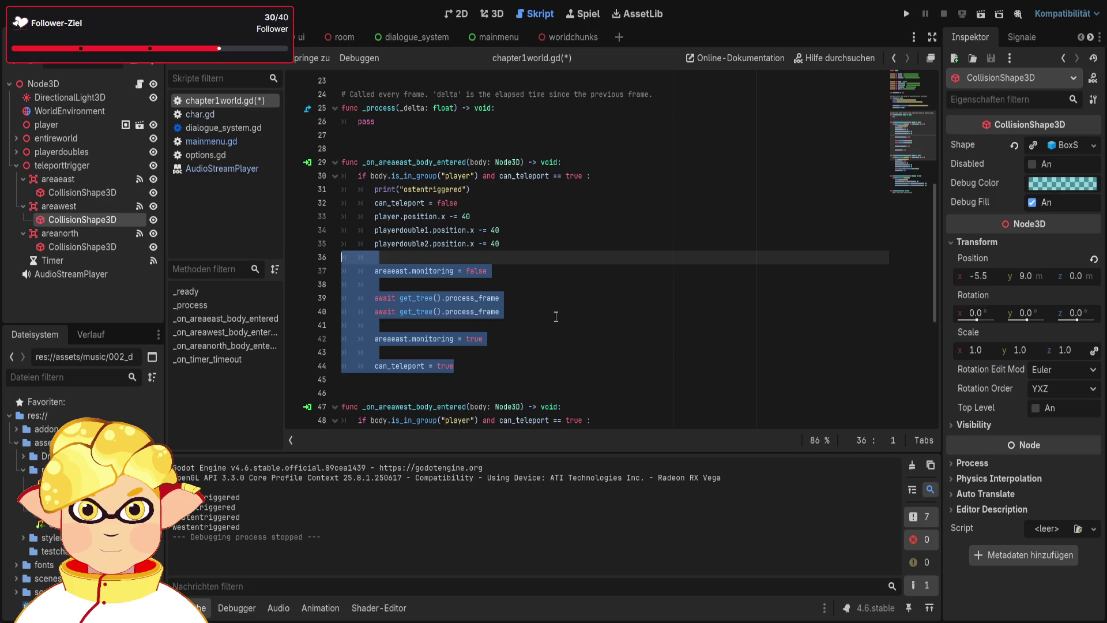
scroll(495, 320, "down", 5)
left_click(495, 319)
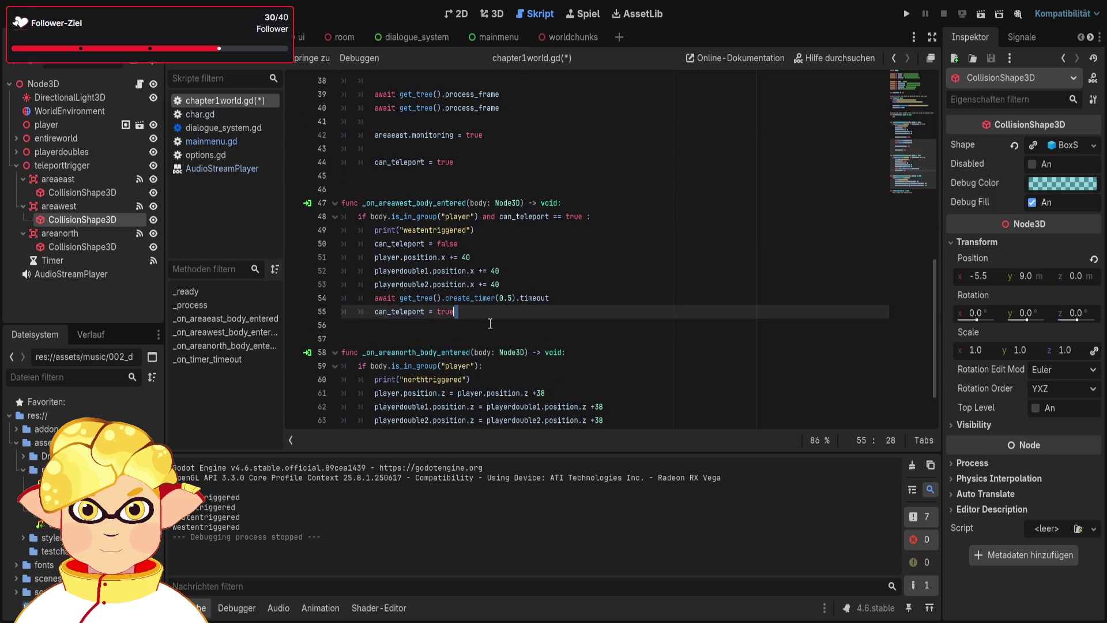
left_click_drag(487, 315, 322, 302)
key("ctrl+v")
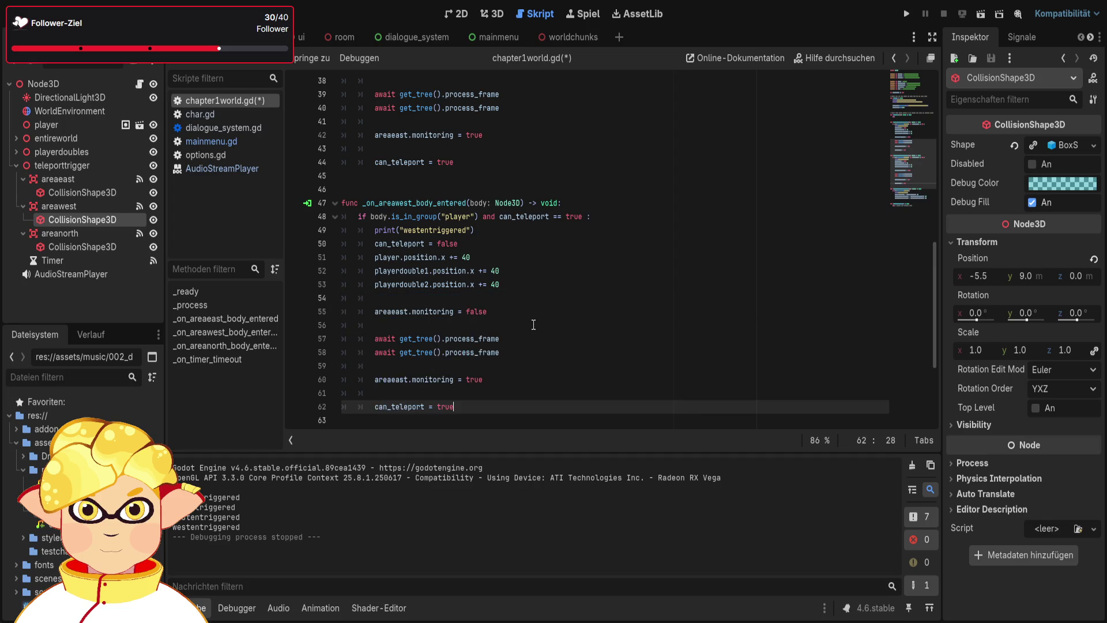
Change both pasted areaeast references to areawest, then run the project to test the teleports
left_click(406, 313)
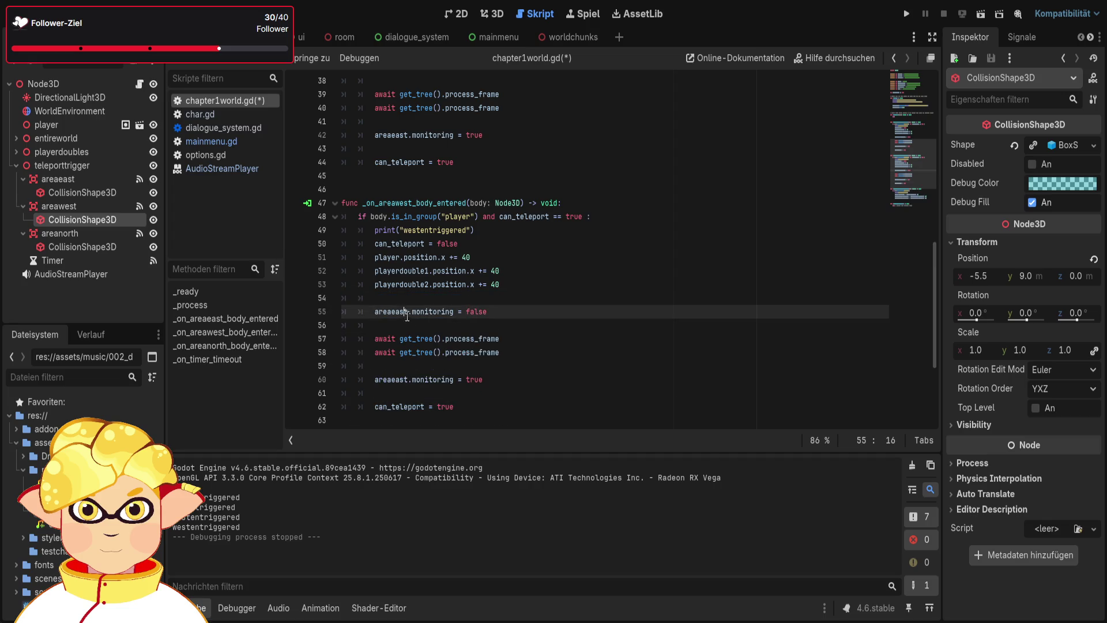
key("BackSpace")
key("BackSpace")
key("BackSpace")
type("wes")
left_click(398, 379)
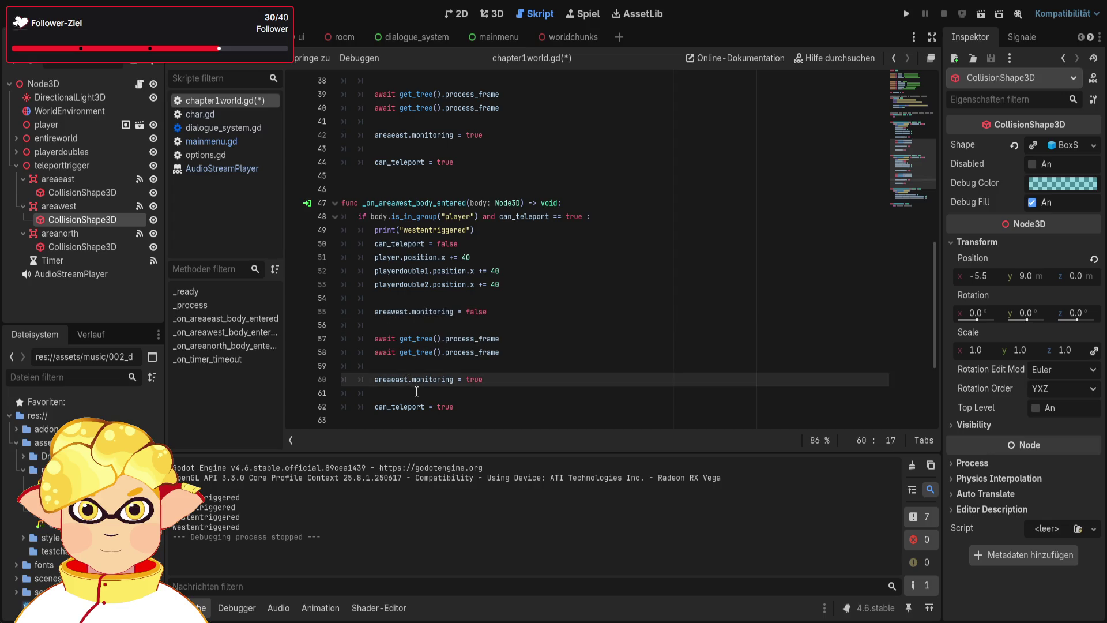
key("BackSpace")
key("Delete")
type("we")
left_click(672, 364)
left_click(979, 17)
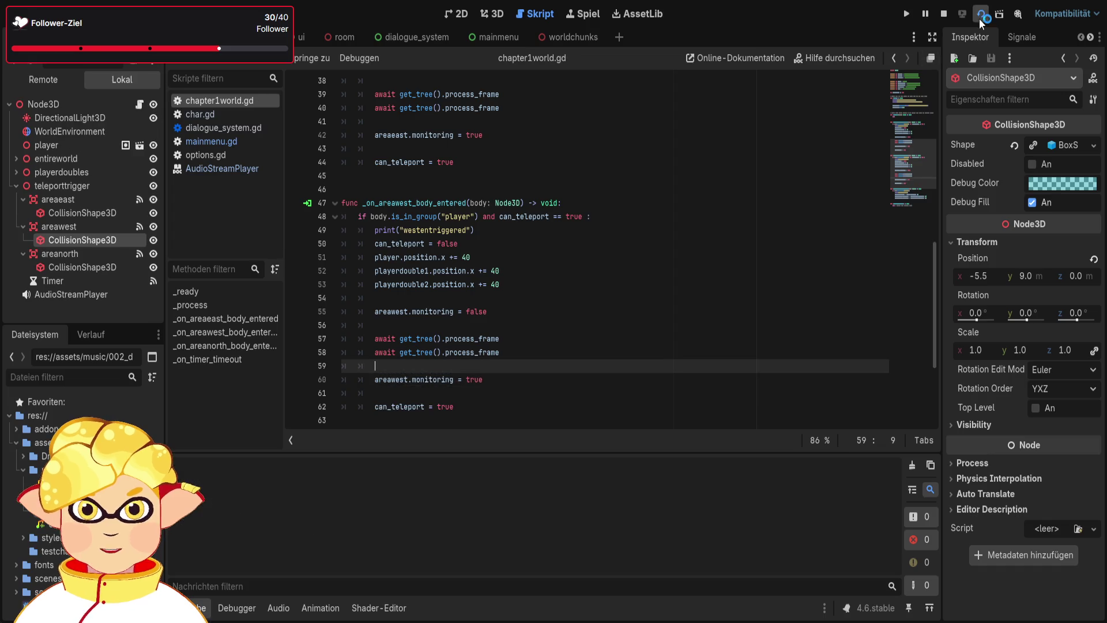